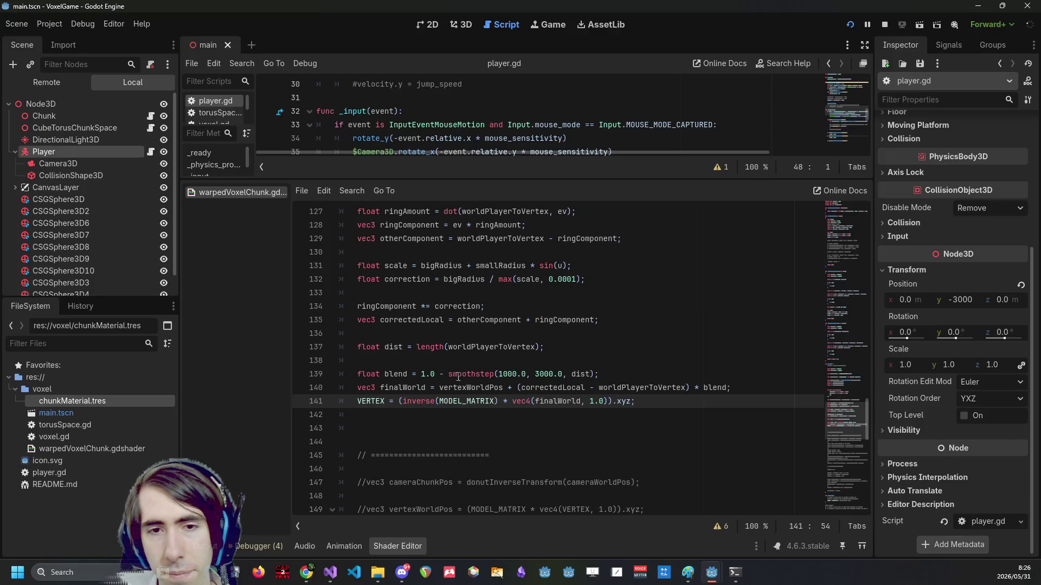
Show CubeTorusChunkSpace's radii, 2000 and 30000, while checking the shader's 1000.0–3000.0 blend distances.
left_click(513, 374)
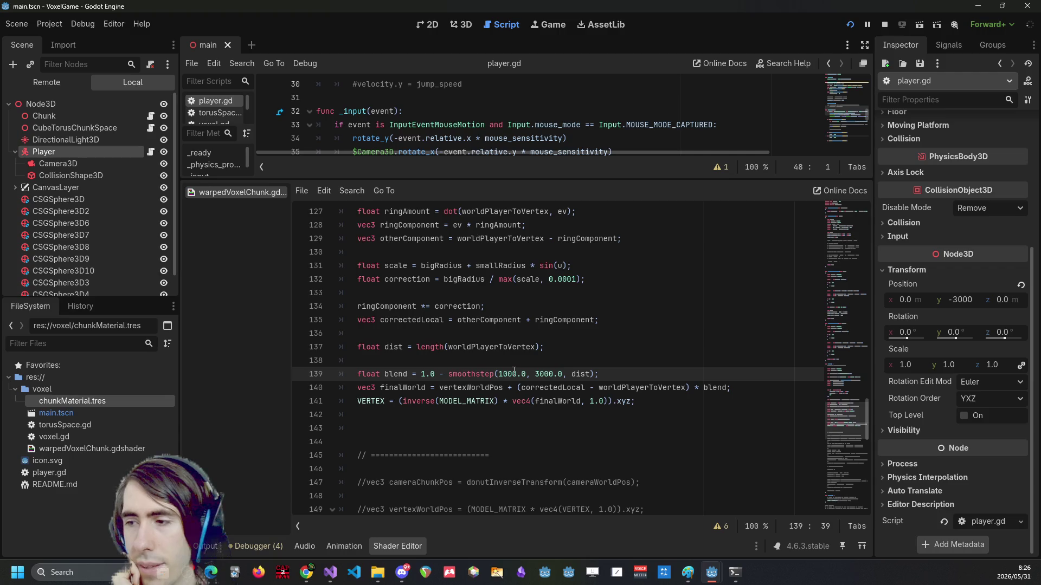
left_click(95, 131)
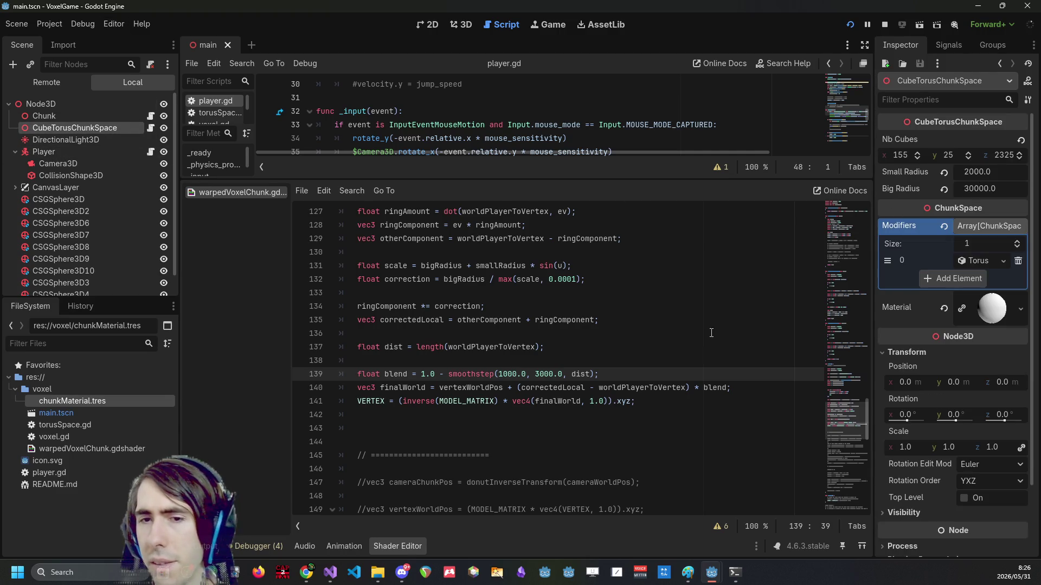
left_click(541, 375)
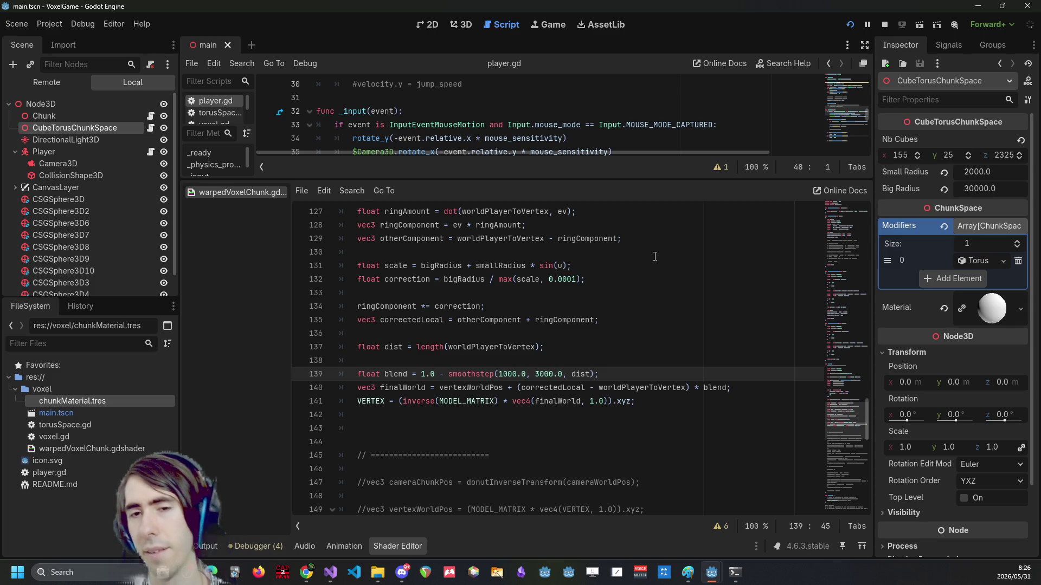
double_click(391, 374)
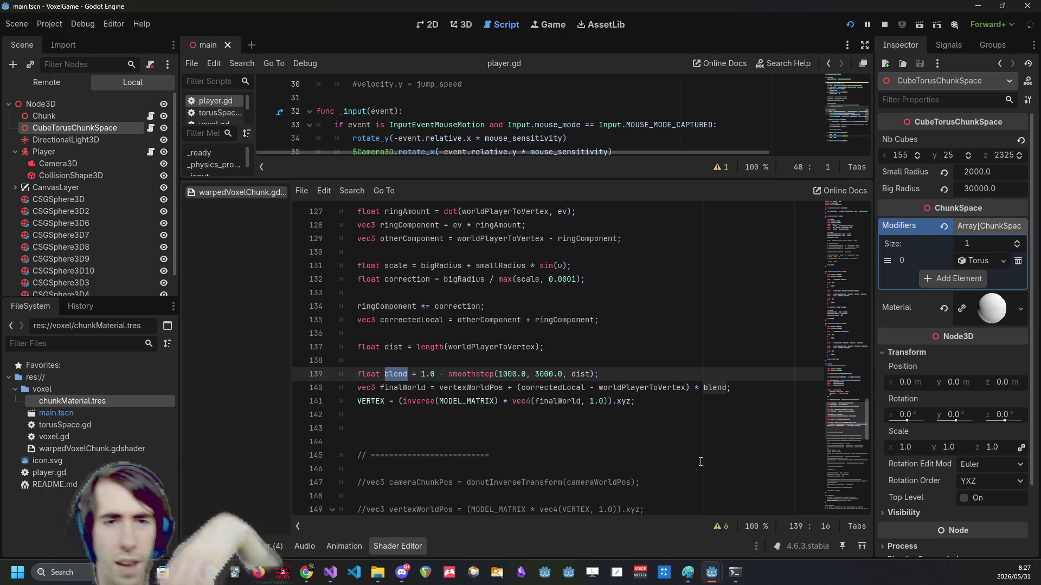
scroll(526, 370, "up", 2)
scroll(526, 371, "up", 3)
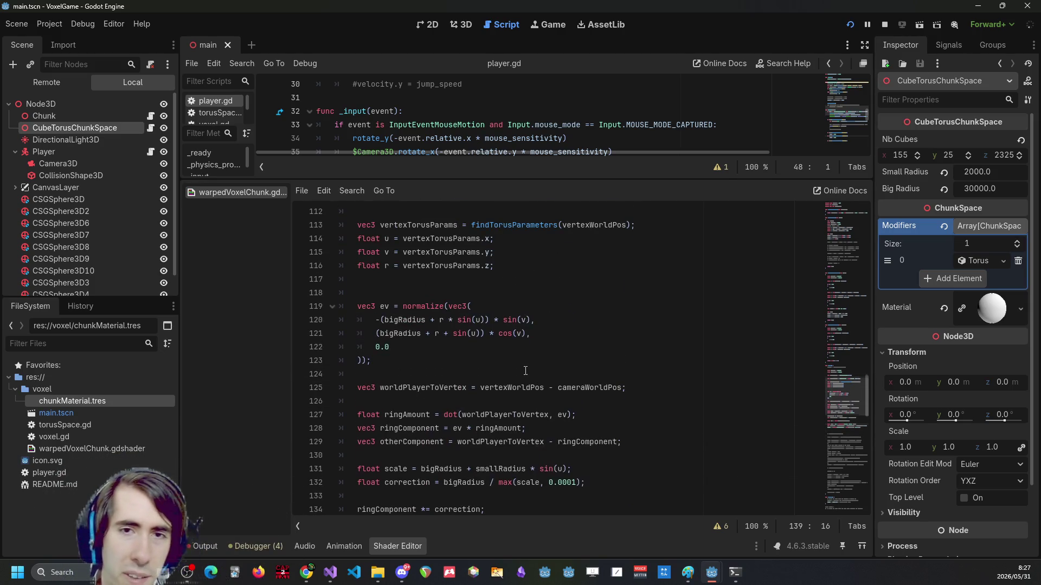
scroll(525, 370, "up", 3)
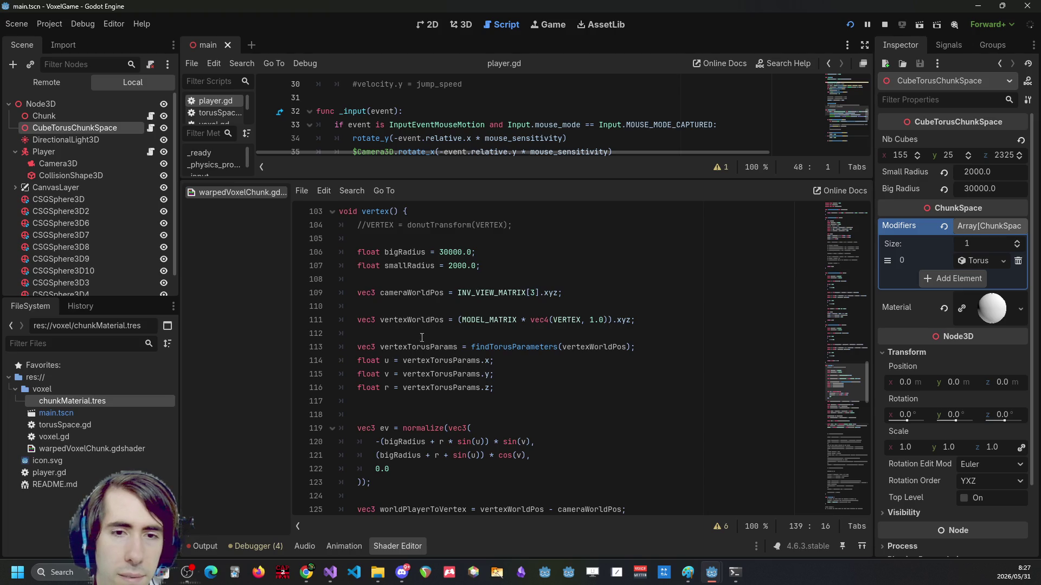
scroll(420, 335, "down", 7)
left_click(458, 441)
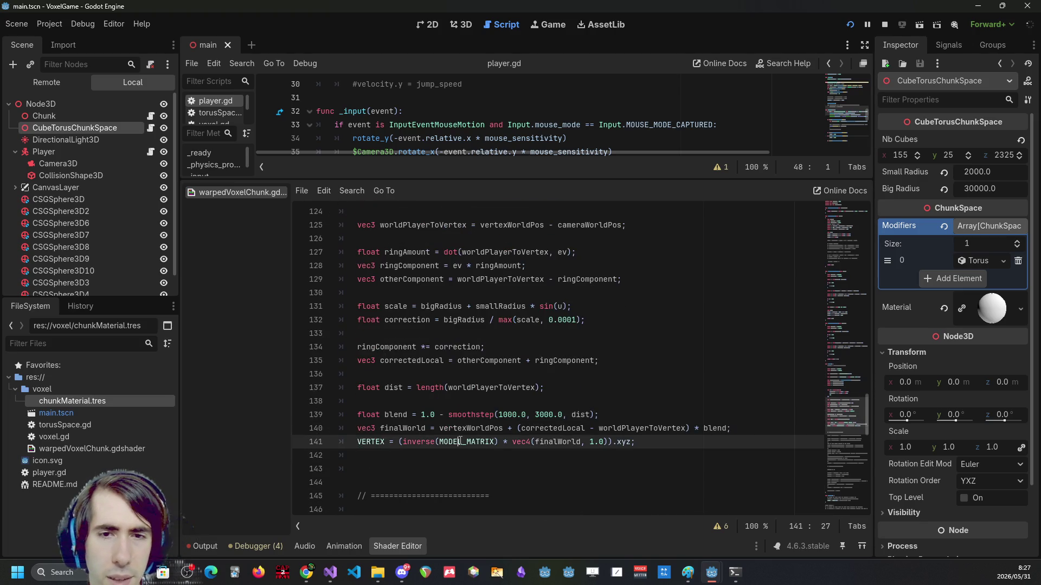
double_click(561, 442)
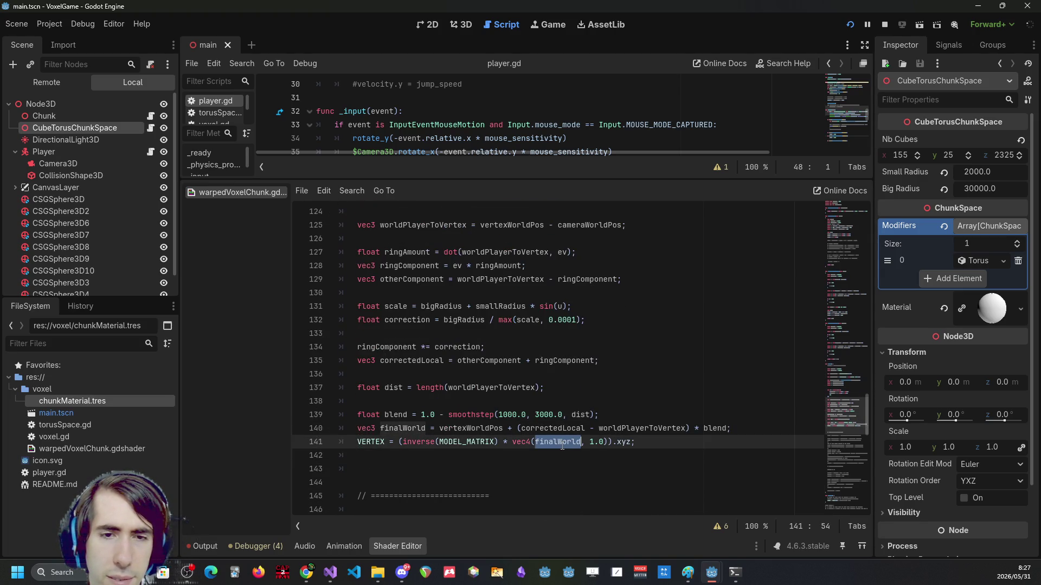
left_click(503, 428)
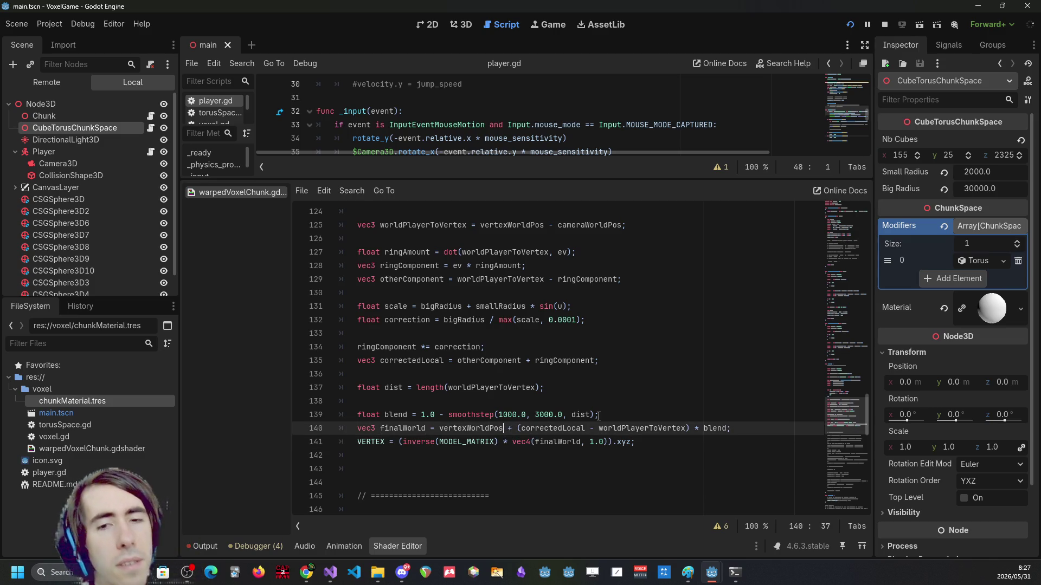
left_click(563, 432)
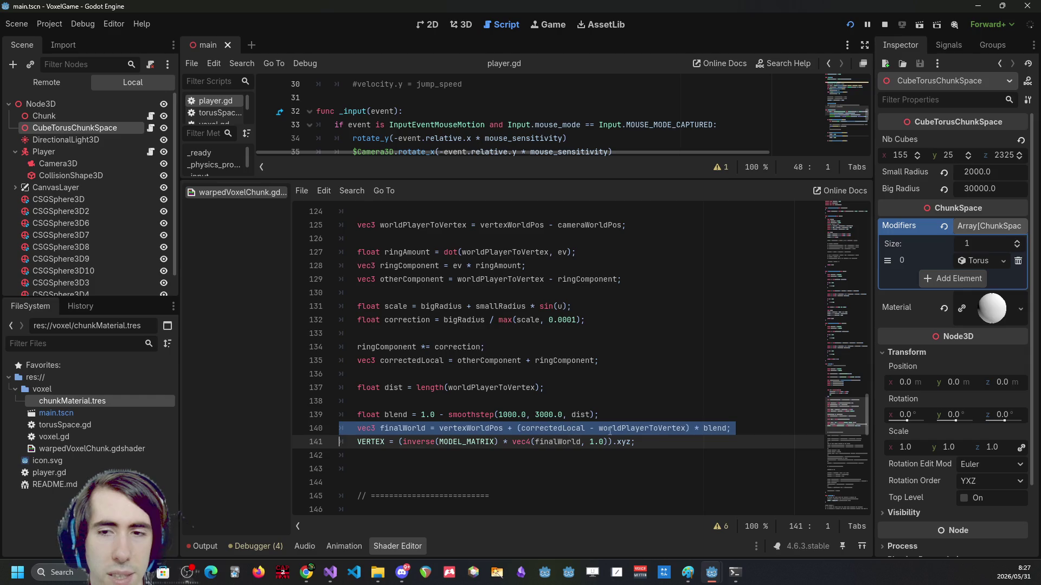
triple_click(713, 428)
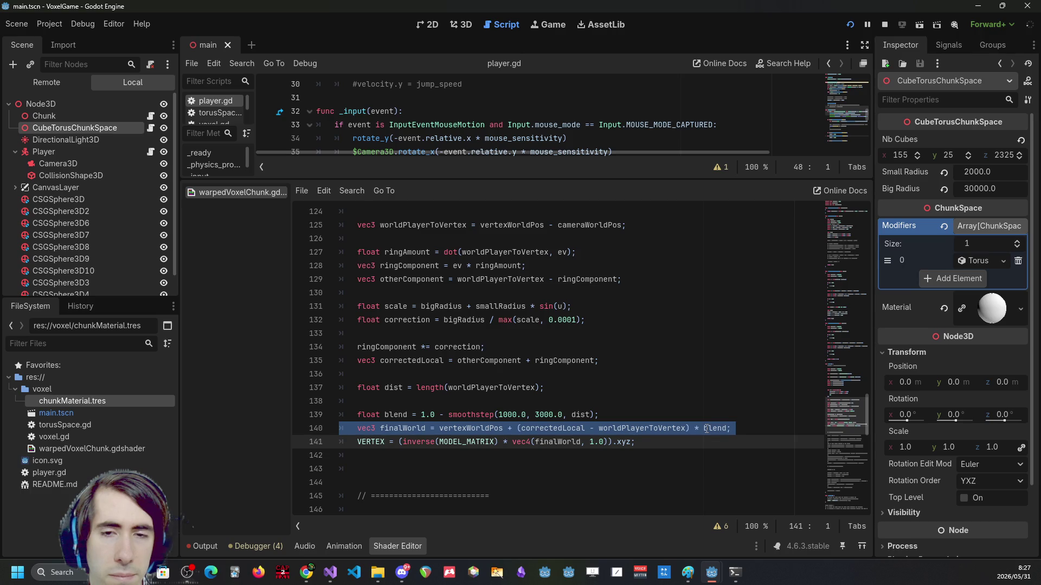
double_click(515, 413)
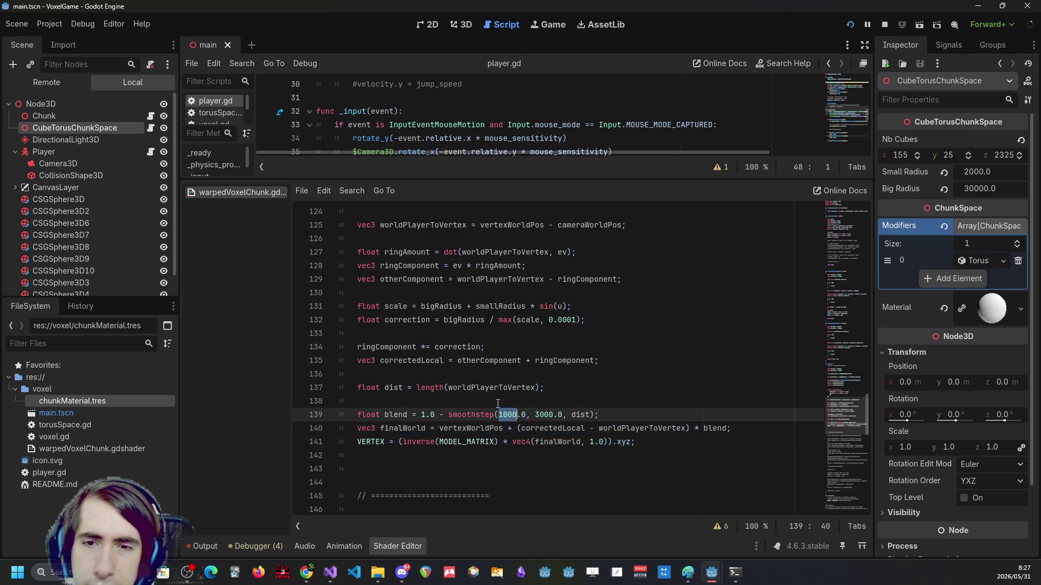
left_click_drag(516, 428, 638, 428)
key("ctrl+z")
key("ctrl+z")
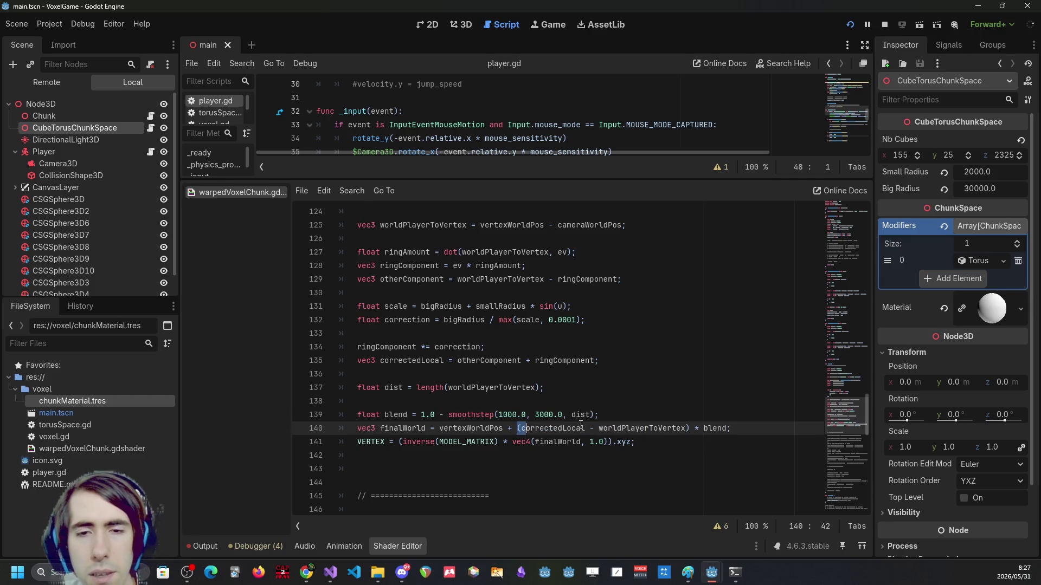
triple_click(580, 428)
left_click(580, 428, "shift")
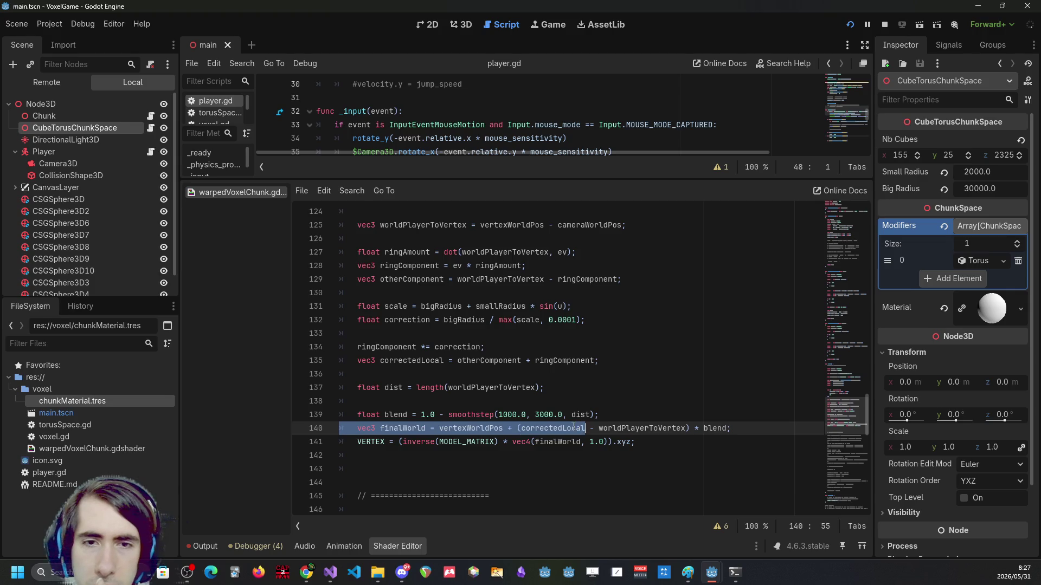
double_click(573, 428)
double_click(610, 429)
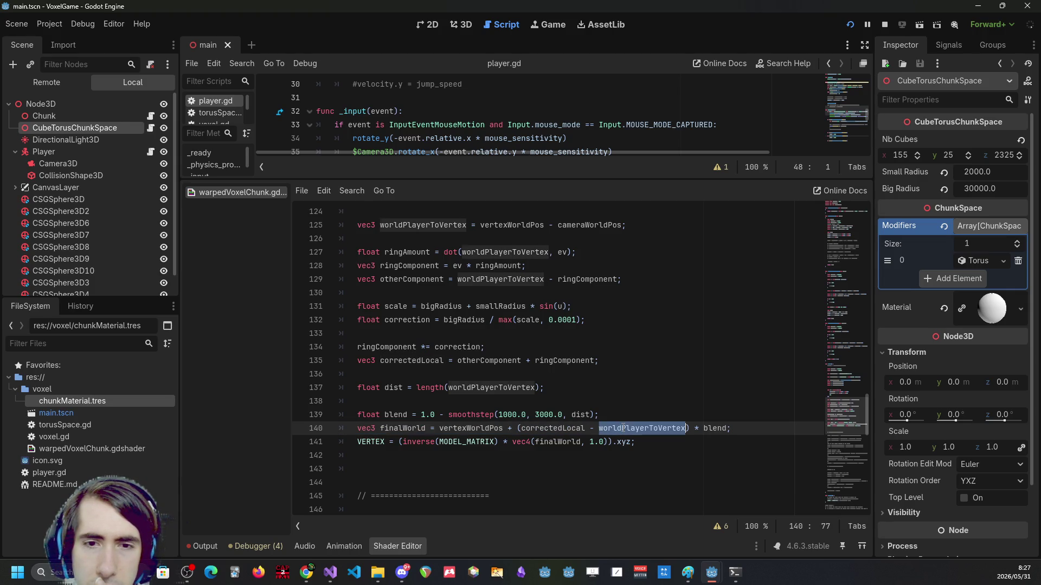
left_click(526, 429)
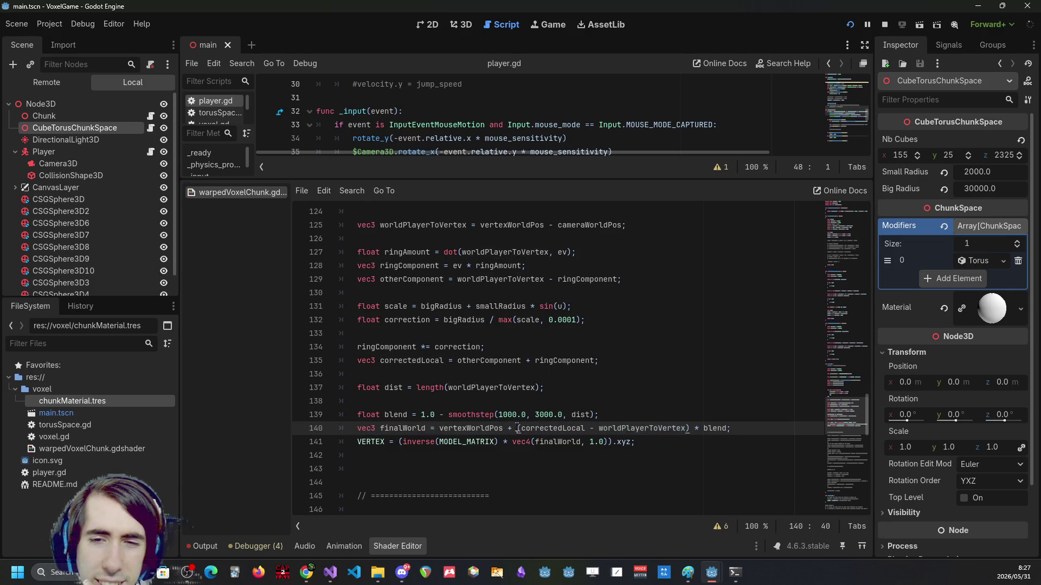
triple_click(660, 426)
double_click(659, 426)
key("shift+Home")
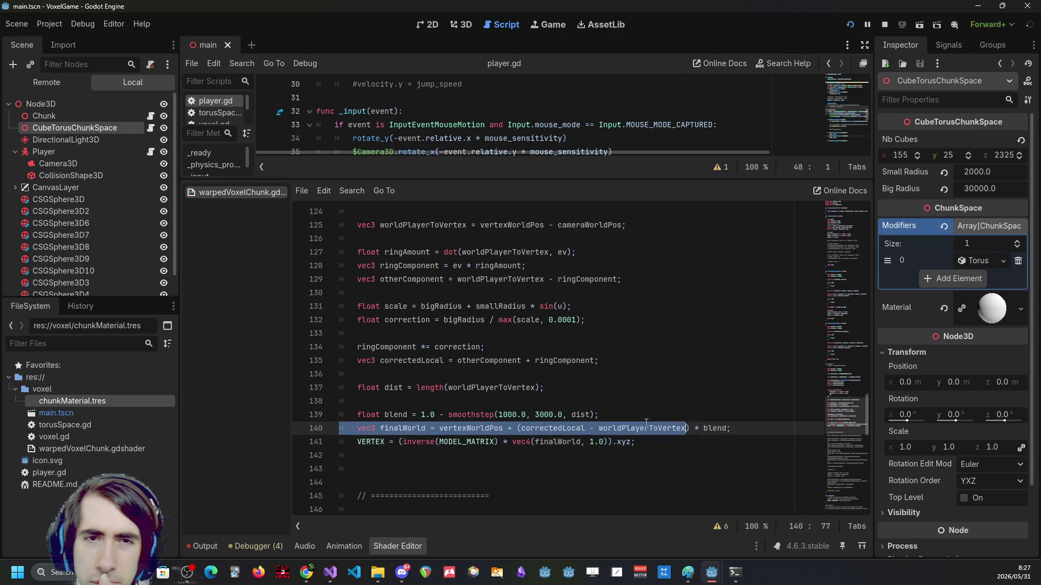
triple_click(648, 425)
double_click(650, 426)
key("shift+Home")
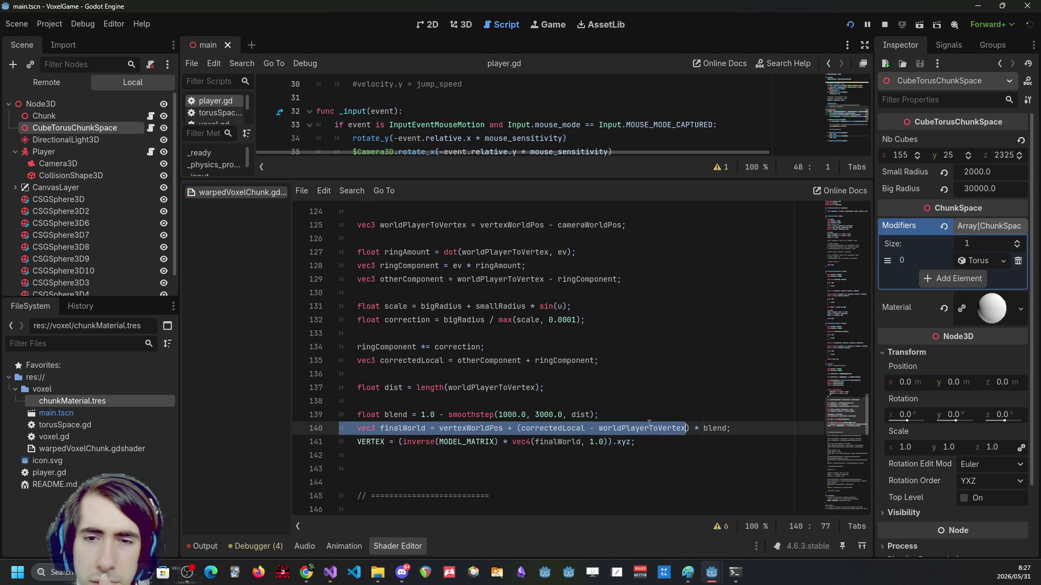
double_click(437, 224)
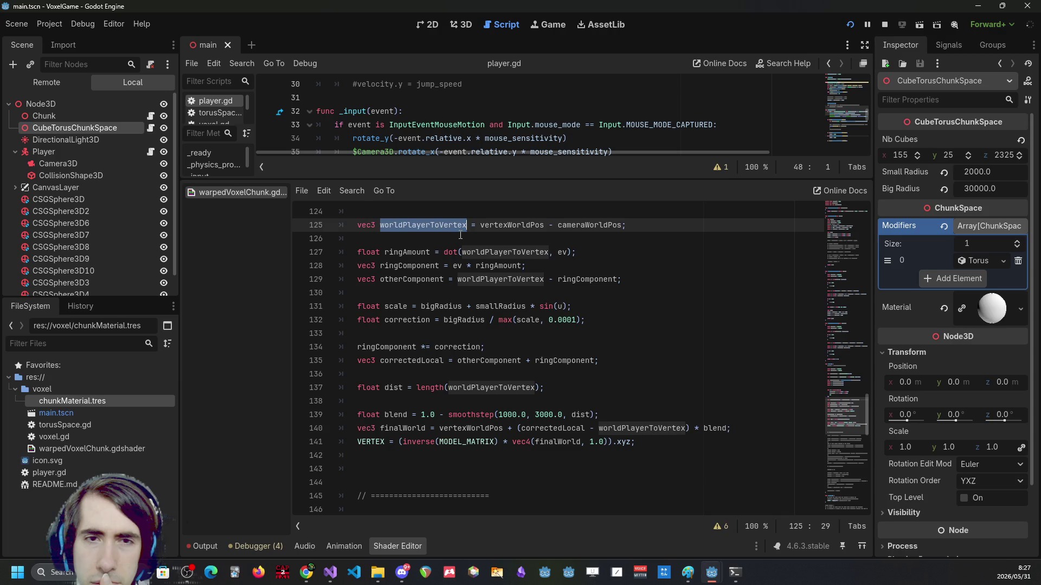
double_click(553, 429)
double_click(489, 361)
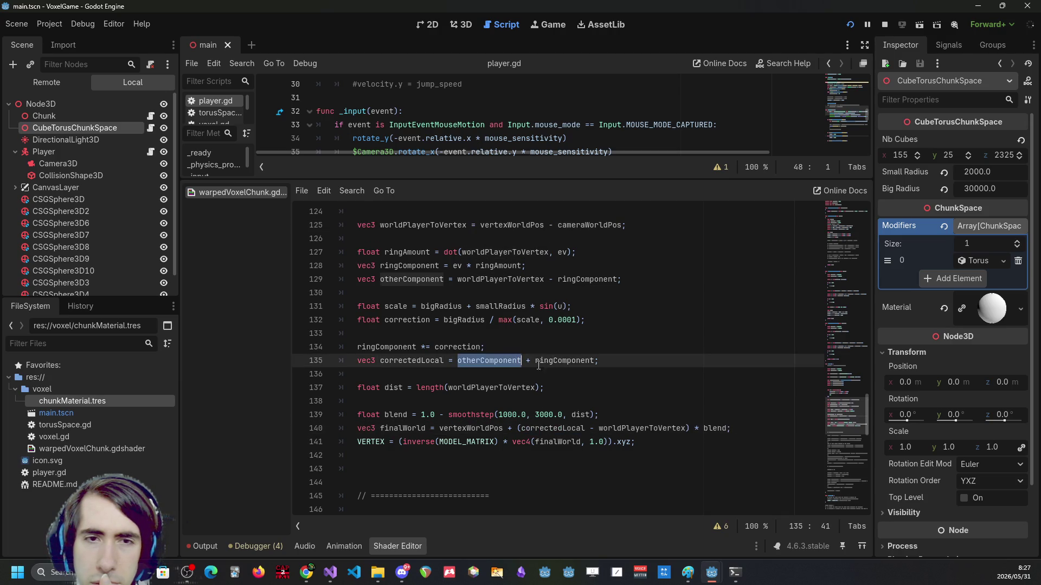
double_click(553, 363)
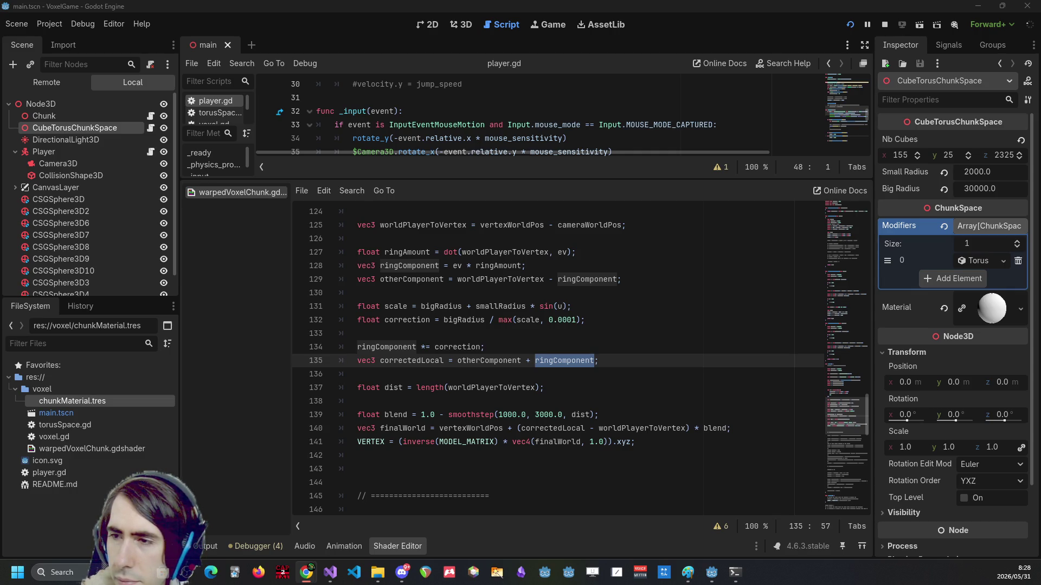
key("alt+Tab")
Zoom out the ChatGPT page and highlight the note about the donut hole.
scroll(367, 284, "down", 10)
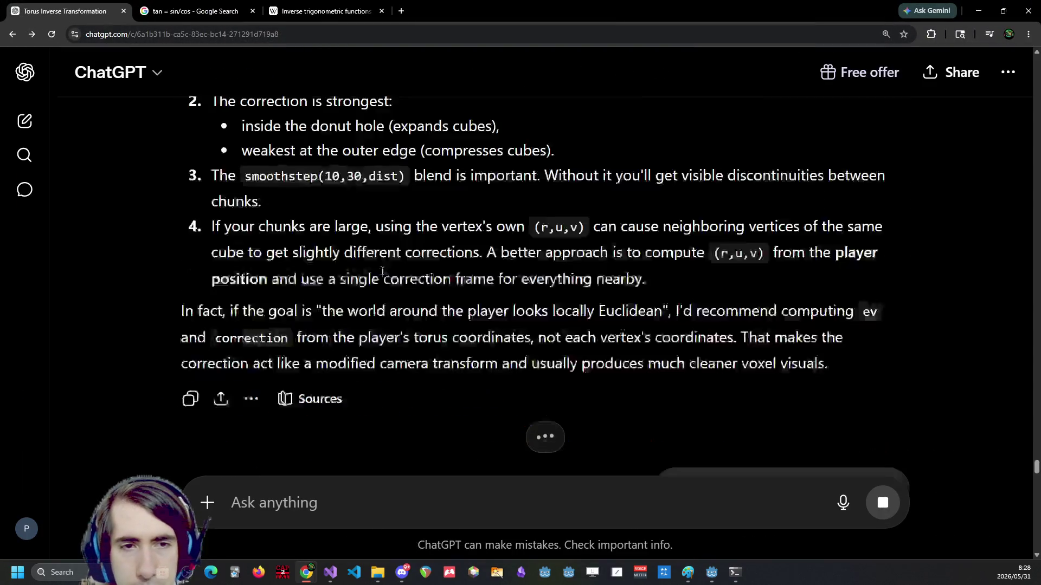
scroll(381, 275, "up", 6)
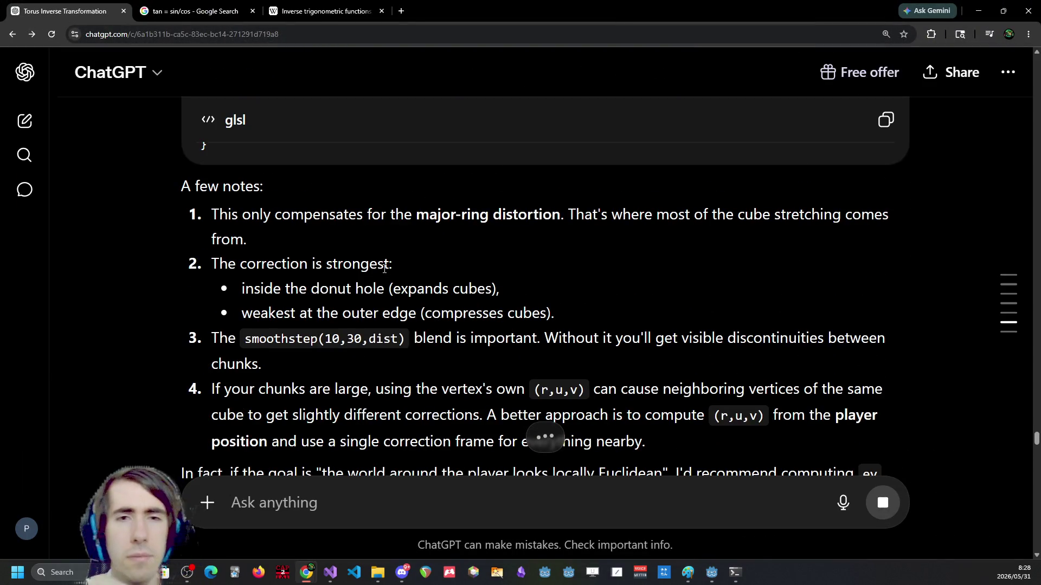
key("ctrl+minus")
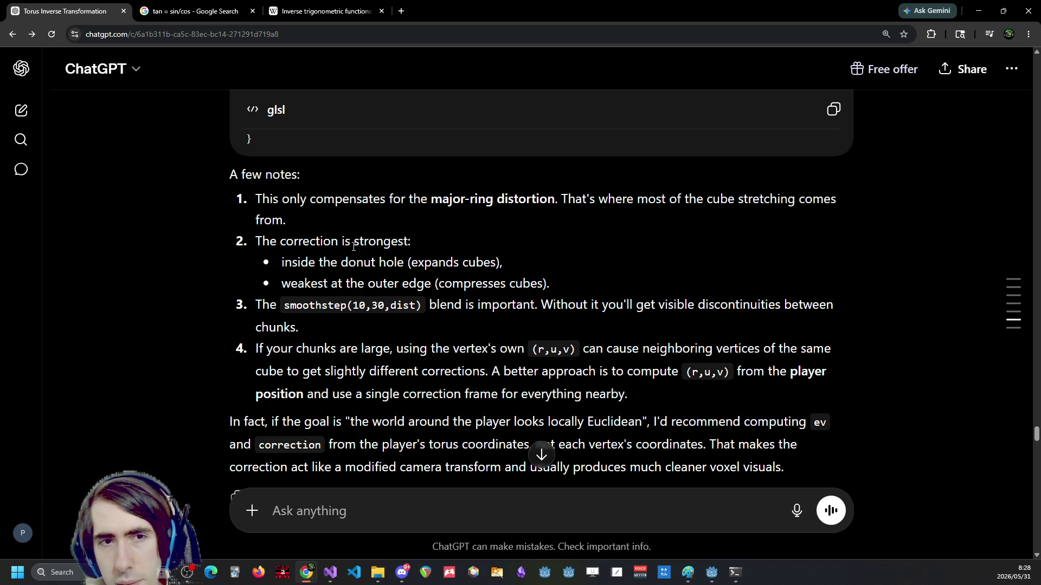
left_click_drag(306, 265, 457, 264)
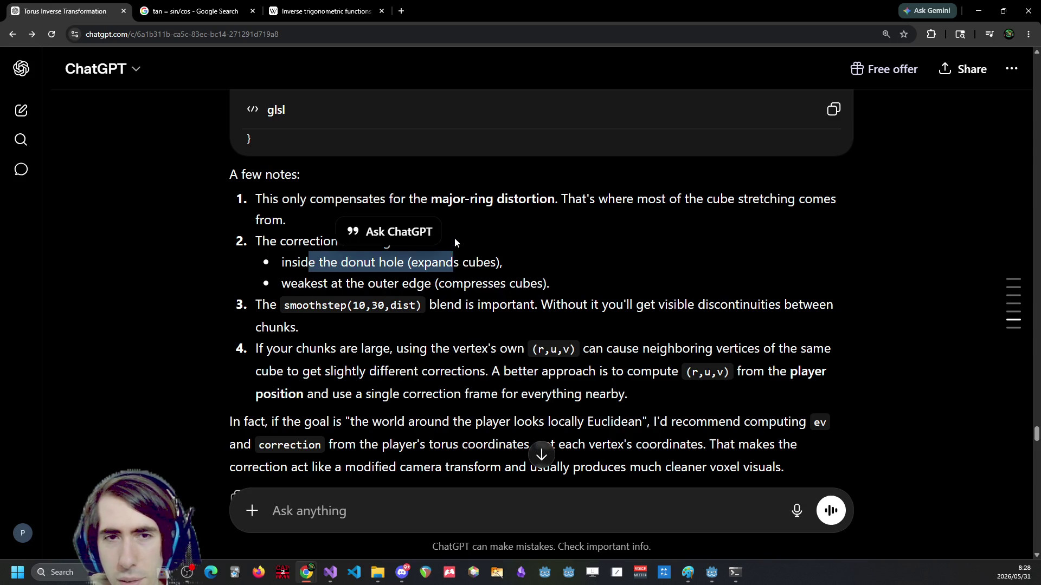
left_click(454, 242)
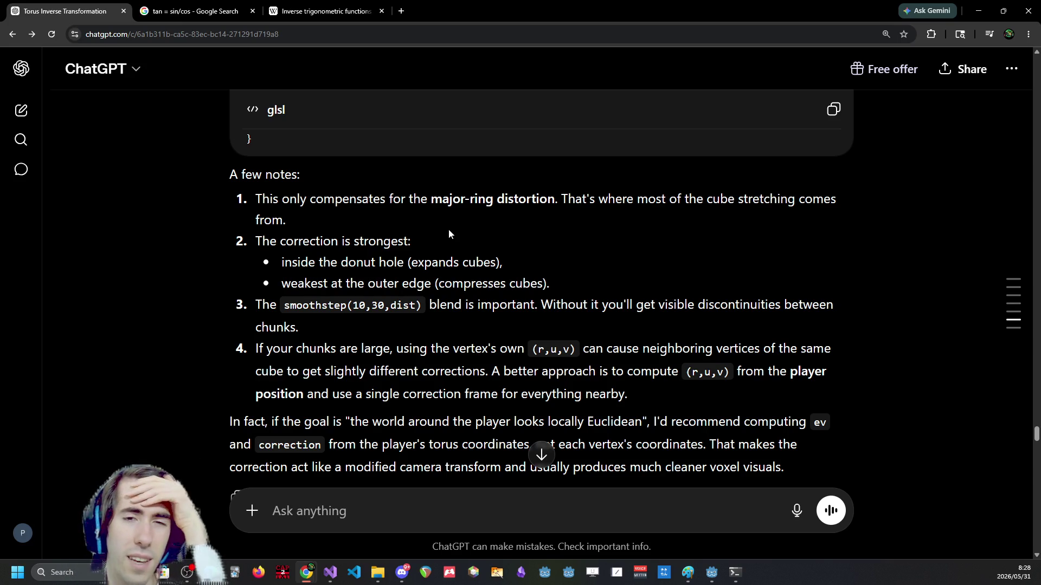
Scroll down to the answer showing the Jacobian correction code.
scroll(401, 265, "down", 2)
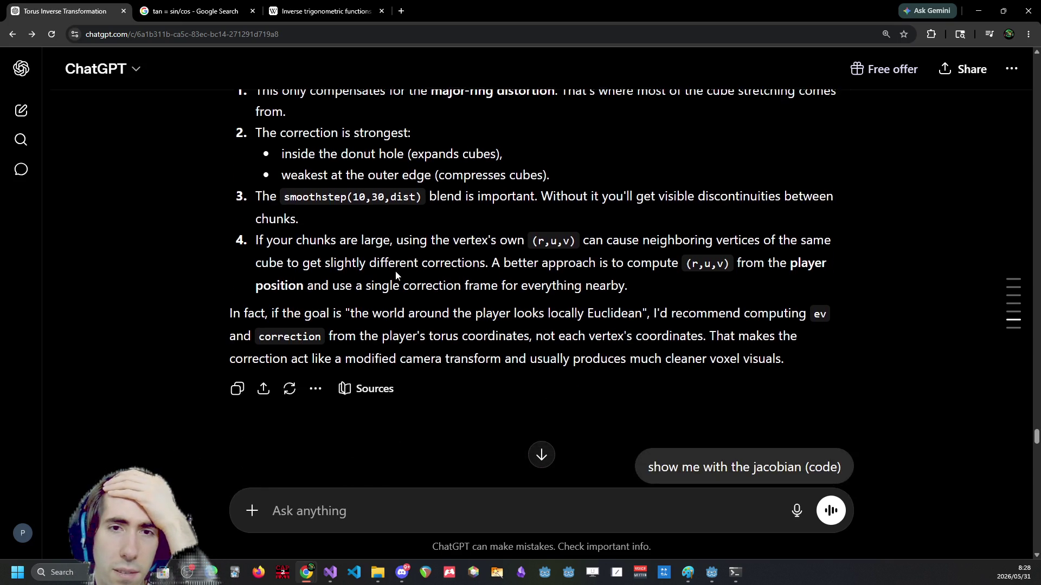
left_click_drag(443, 241, 523, 244)
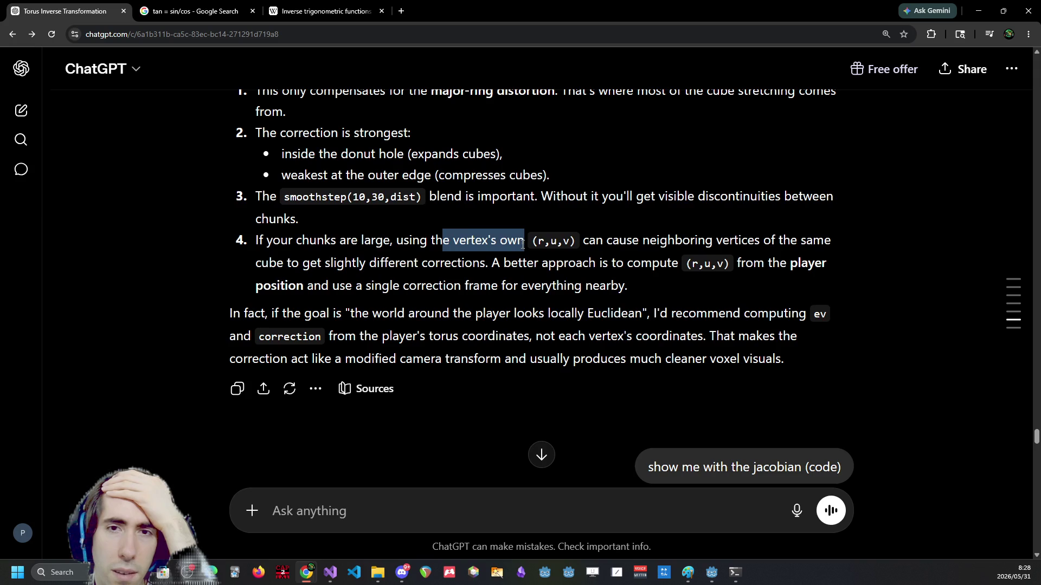
left_click(637, 243)
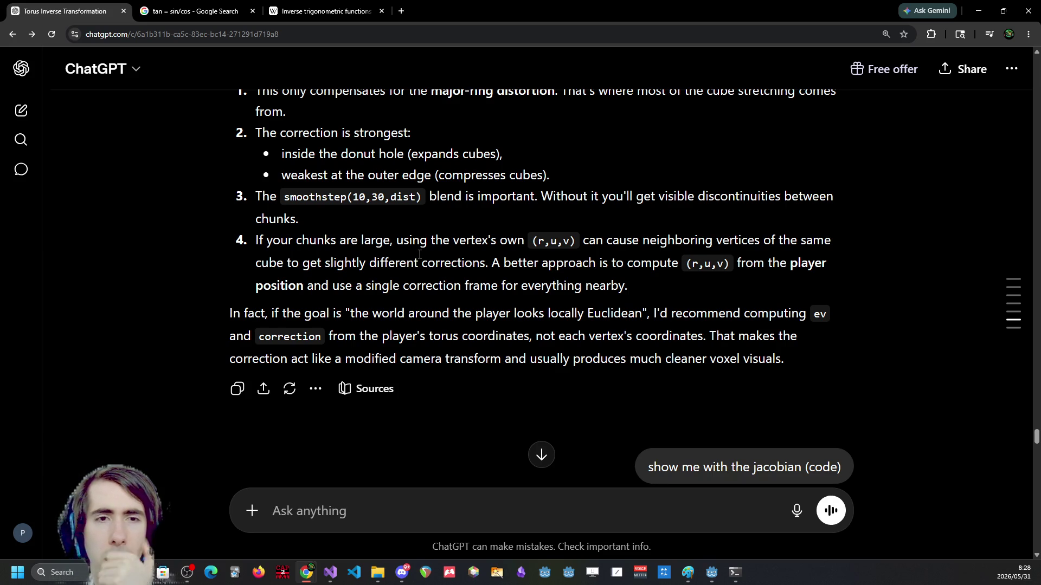
scroll(419, 254, "down", 5)
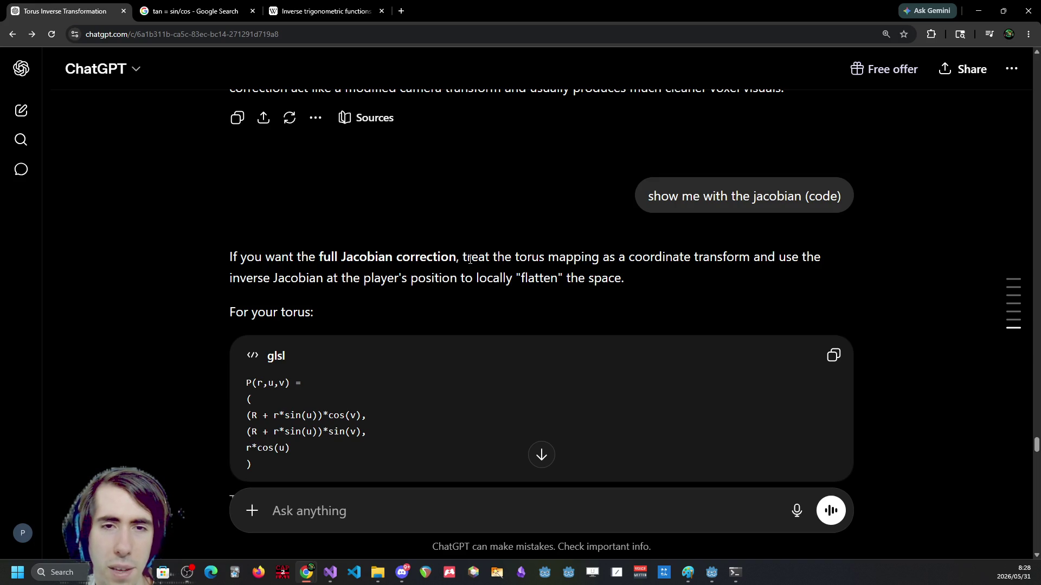
Scroll into the Jacobian shader code, studying the inverse_torus body and the TorusCoord type.
scroll(467, 260, "down", 5)
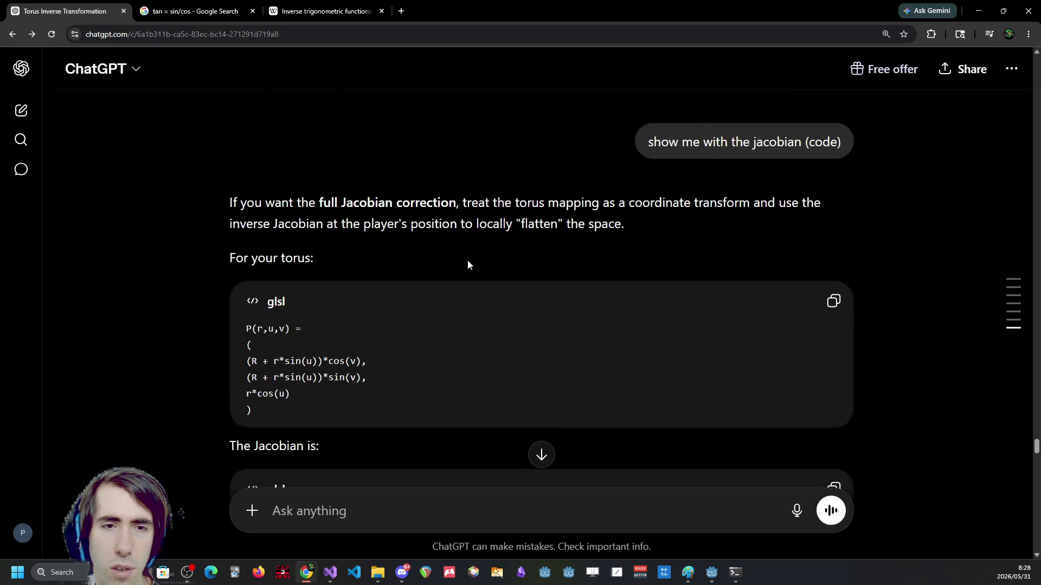
scroll(456, 268, "down", 2)
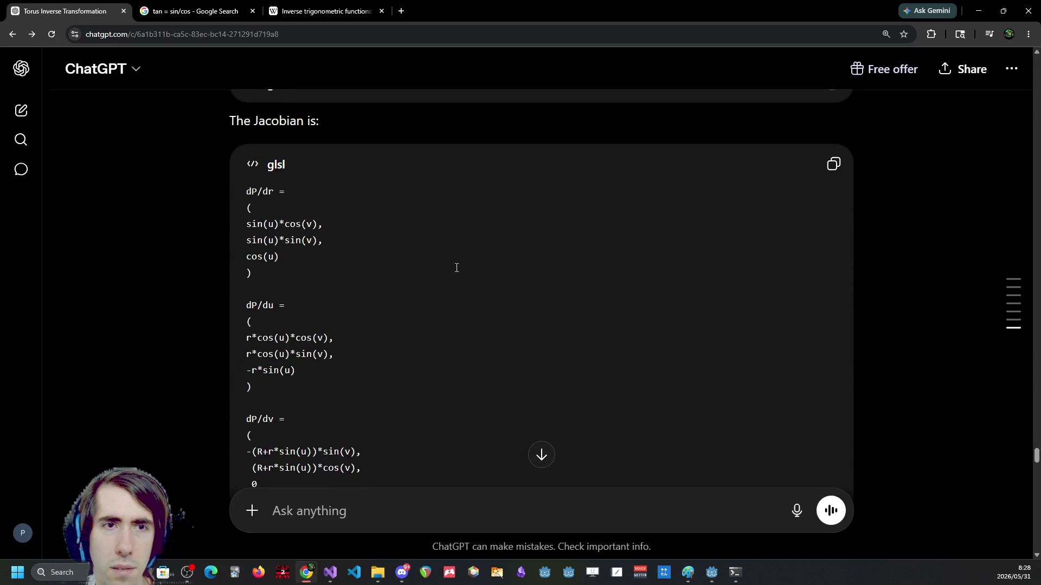
scroll(456, 267, "down", 3)
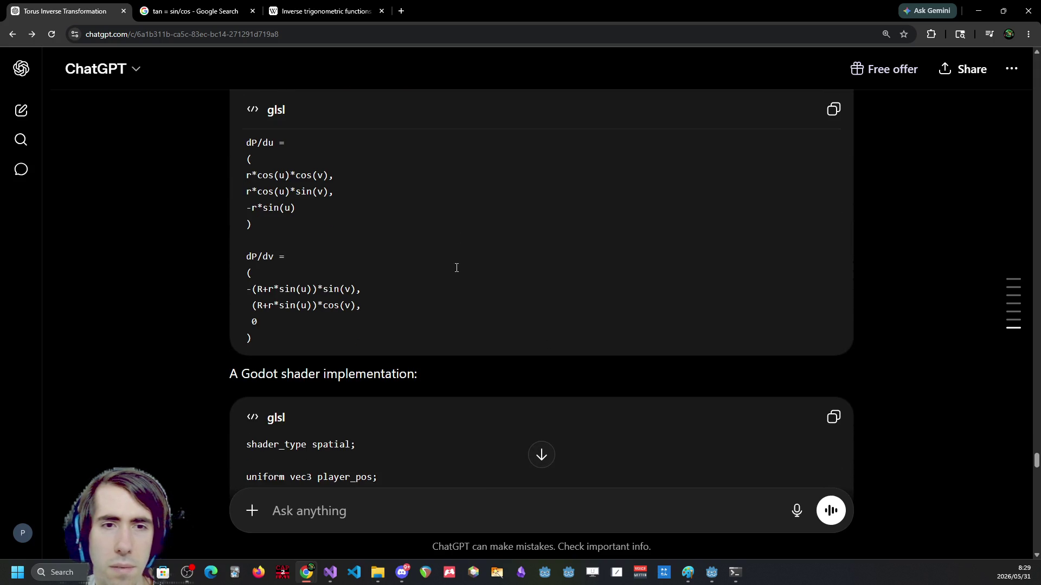
scroll(453, 269, "down", 1)
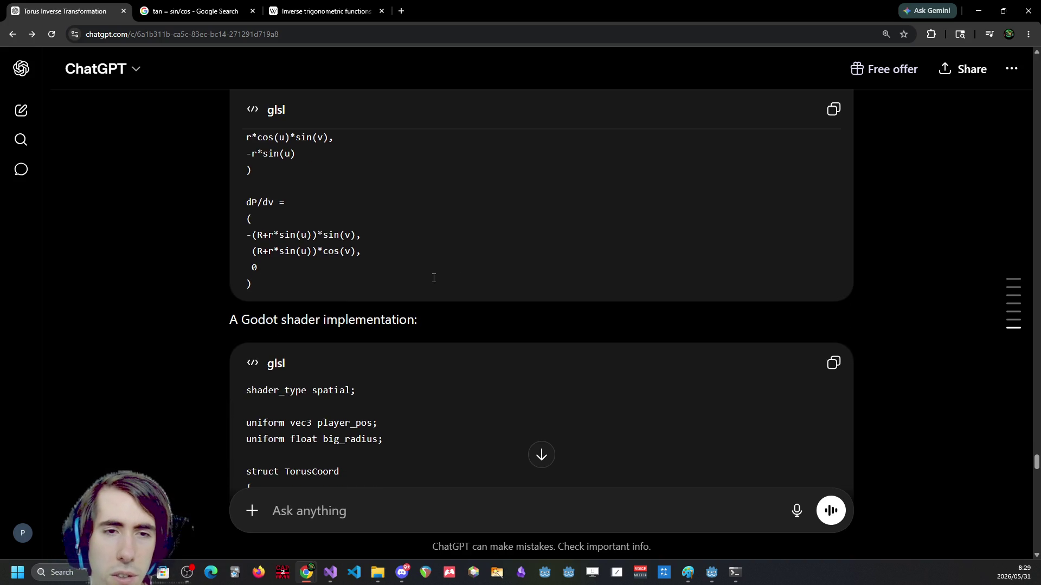
scroll(433, 277, "down", 2)
scroll(434, 278, "down", 3)
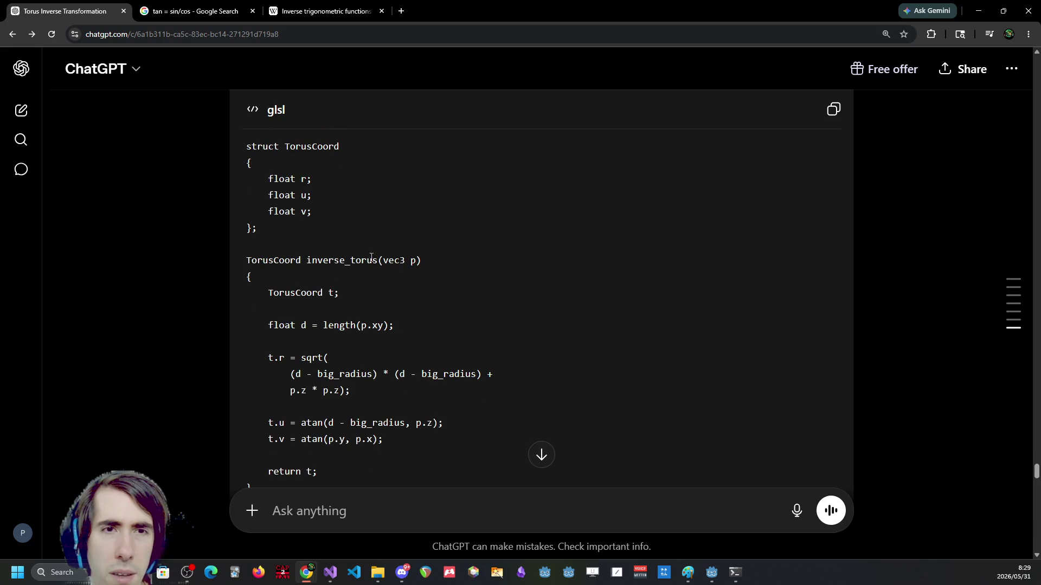
scroll(347, 190, "down", 1)
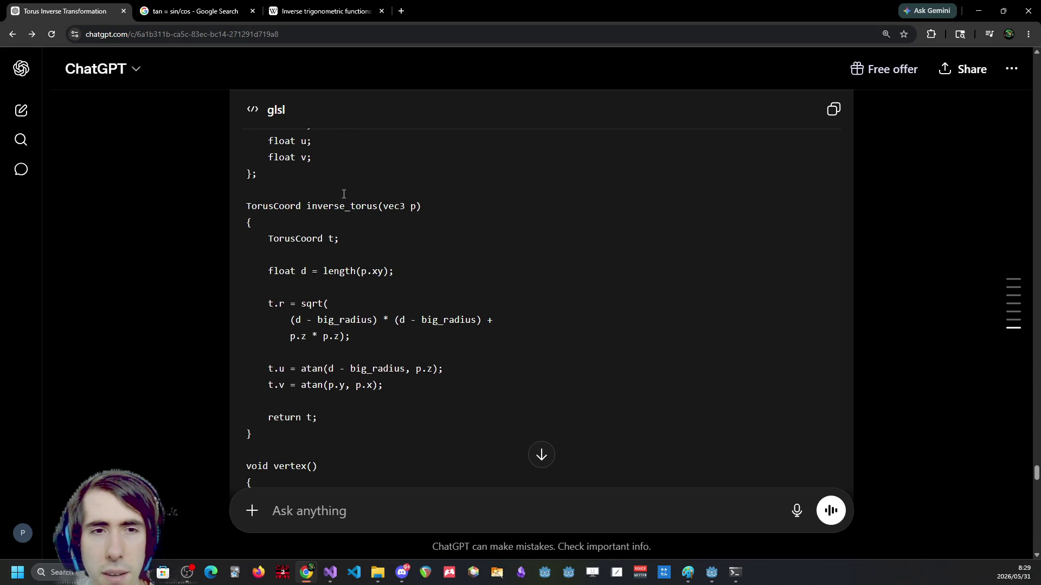
left_click_drag(367, 403, 341, 237)
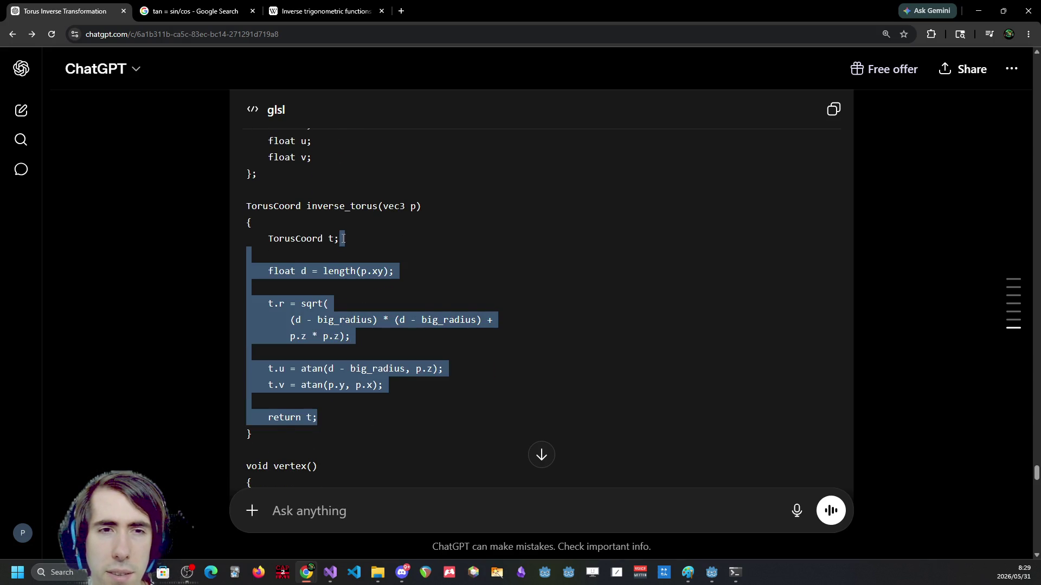
left_click(350, 231)
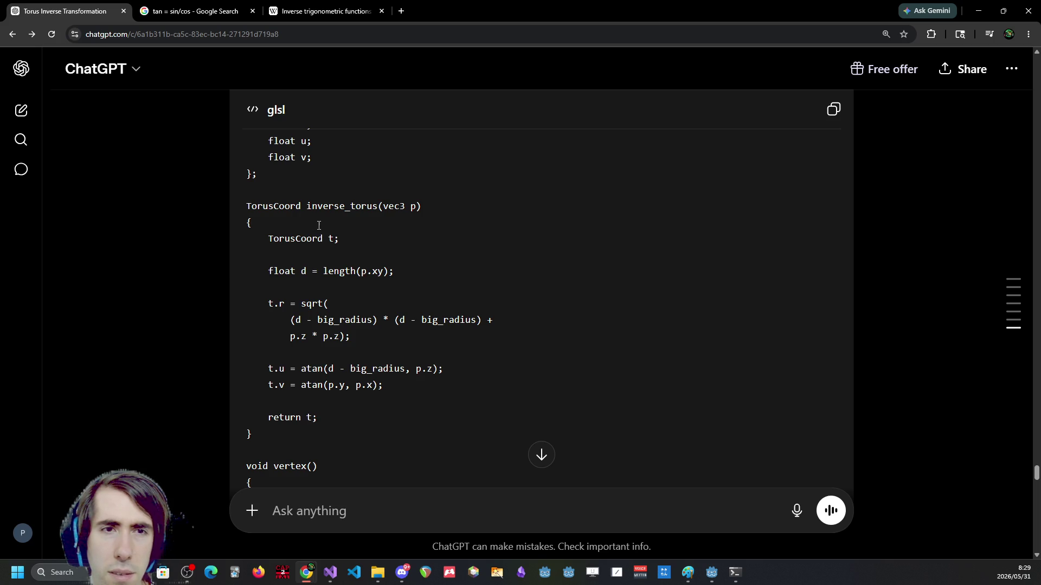
double_click(294, 206)
scroll(321, 251, "up", 3)
left_click(346, 284)
Read on to the player_pos + J * (Jinv * local) expression and its simplified line.
scroll(344, 287, "down", 3)
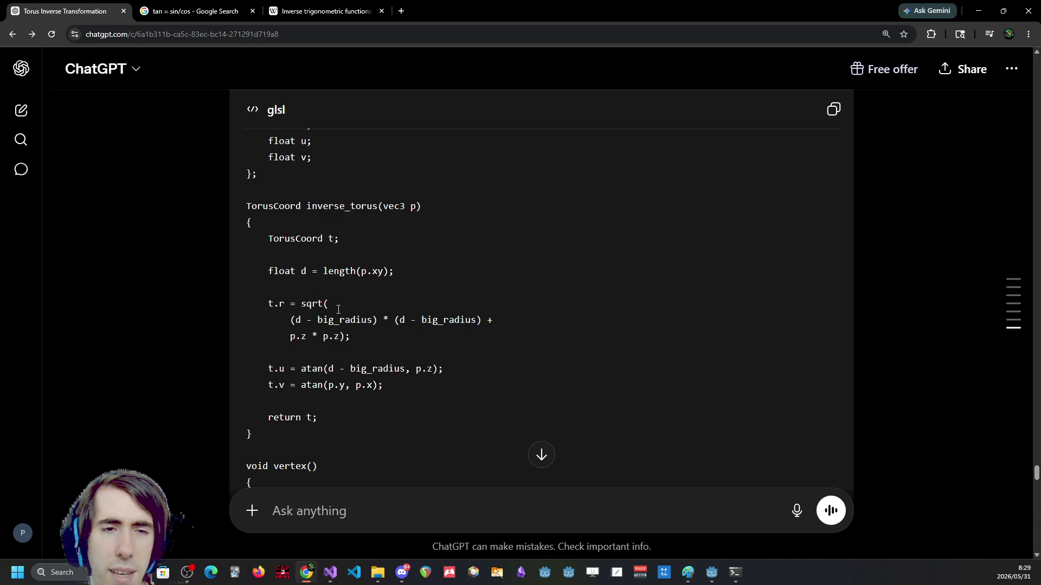
scroll(387, 332, "down", 2)
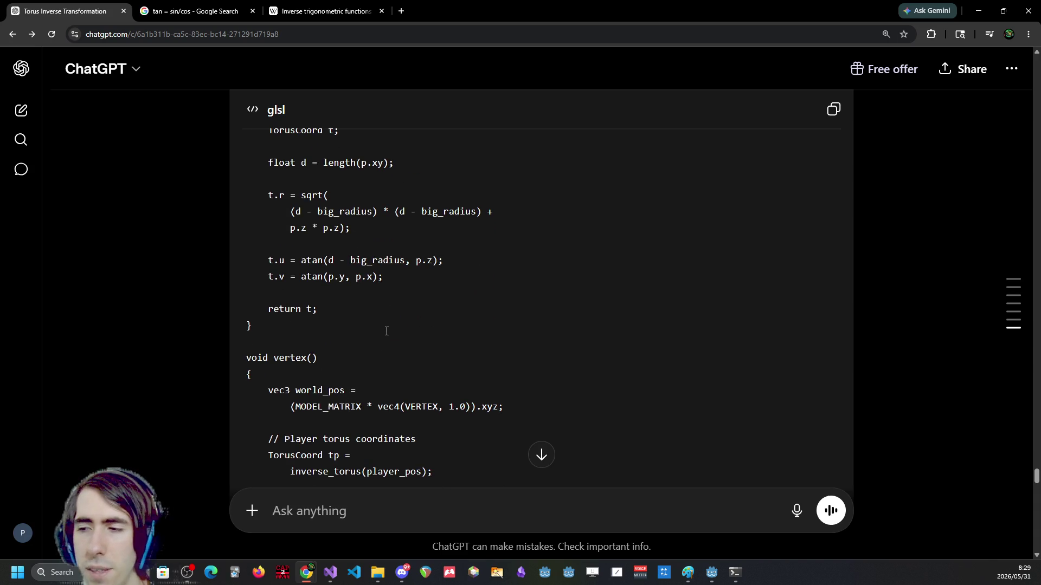
scroll(385, 329, "up", 1)
scroll(383, 328, "down", 3)
scroll(383, 327, "up", 7)
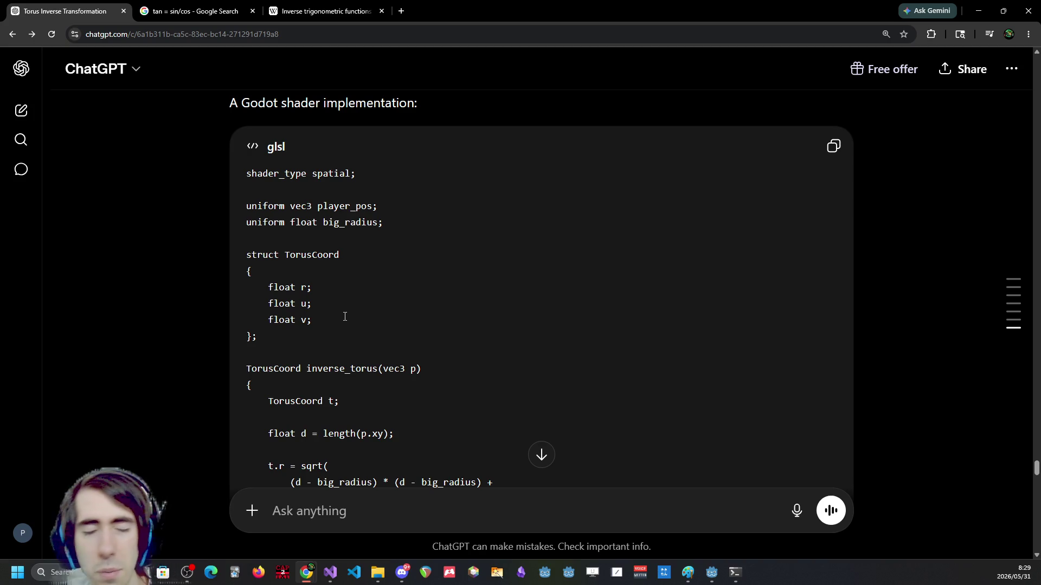
scroll(345, 316, "down", 6)
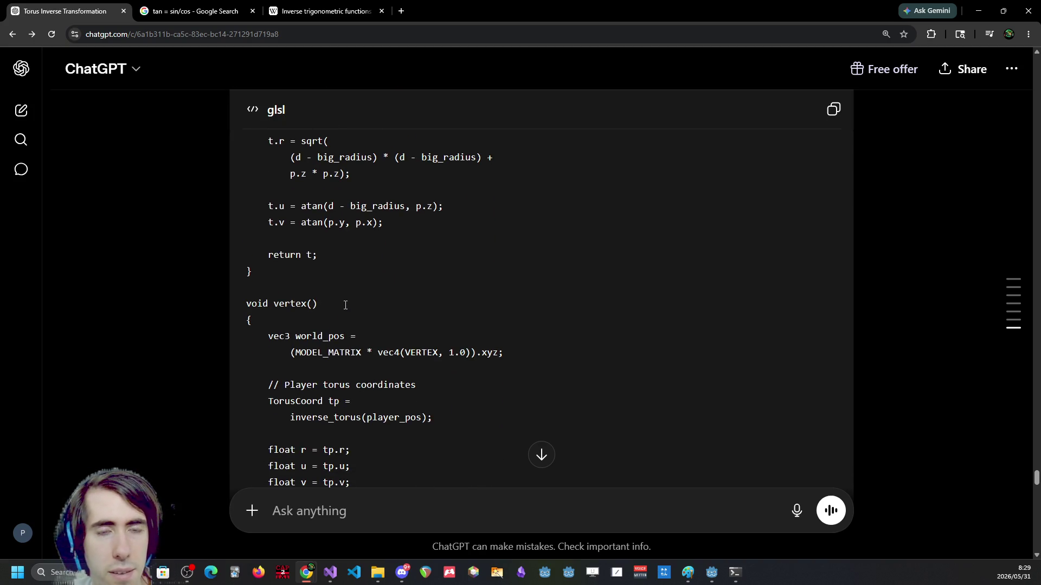
scroll(342, 302, "down", 2)
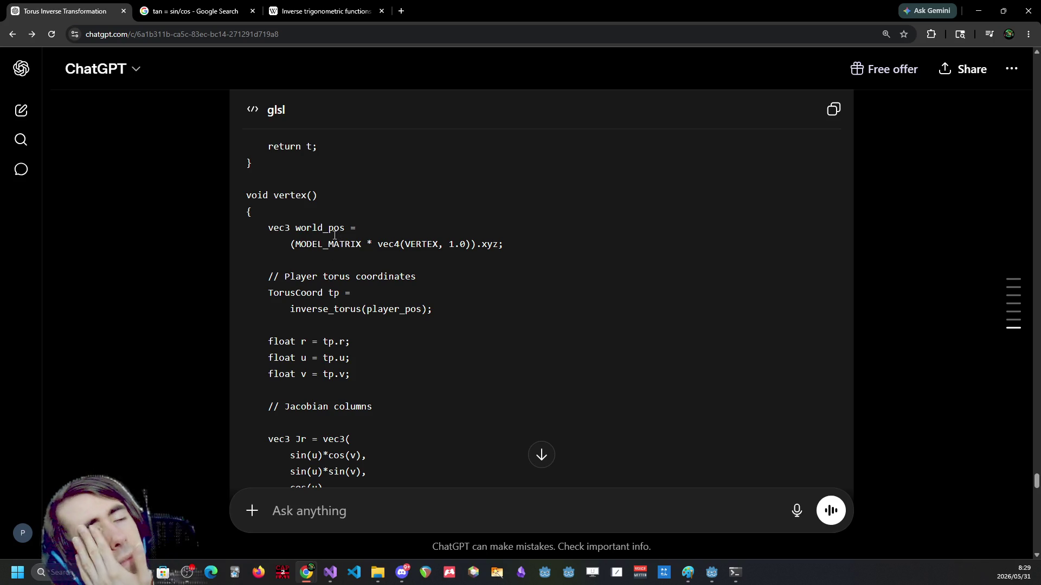
scroll(328, 252, "down", 4)
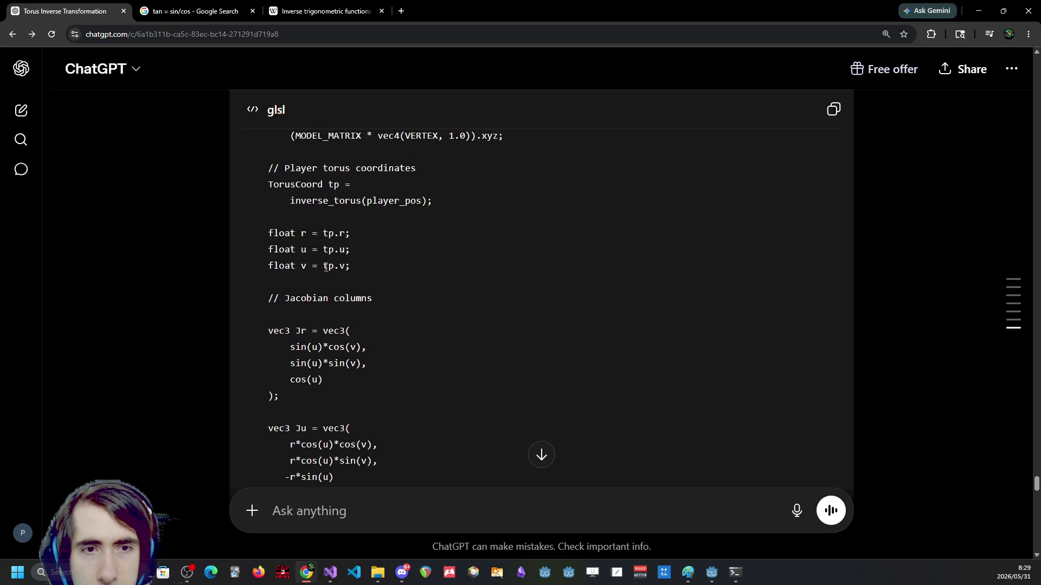
scroll(326, 268, "down", 10)
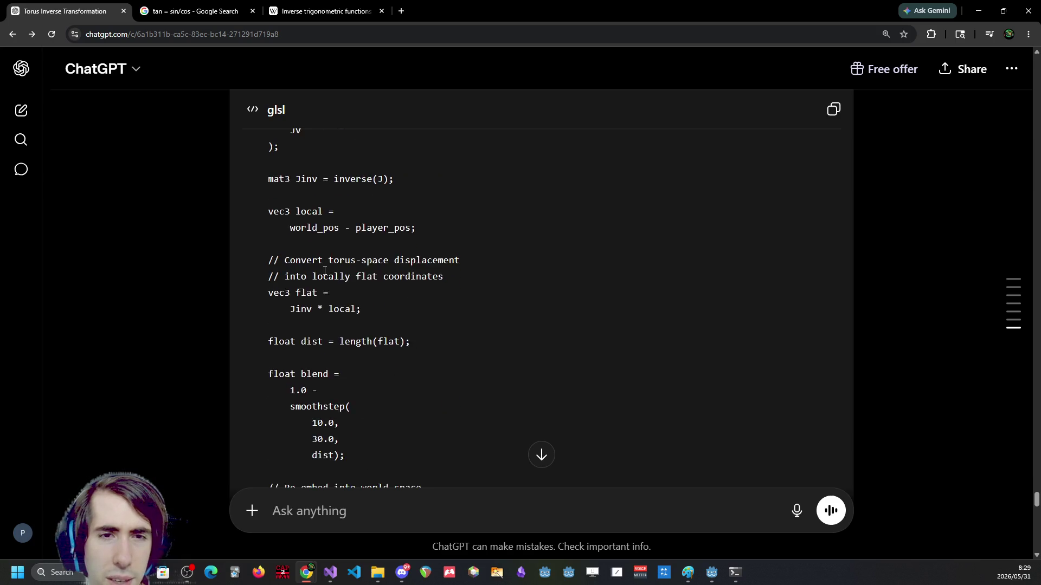
scroll(325, 271, "down", 4)
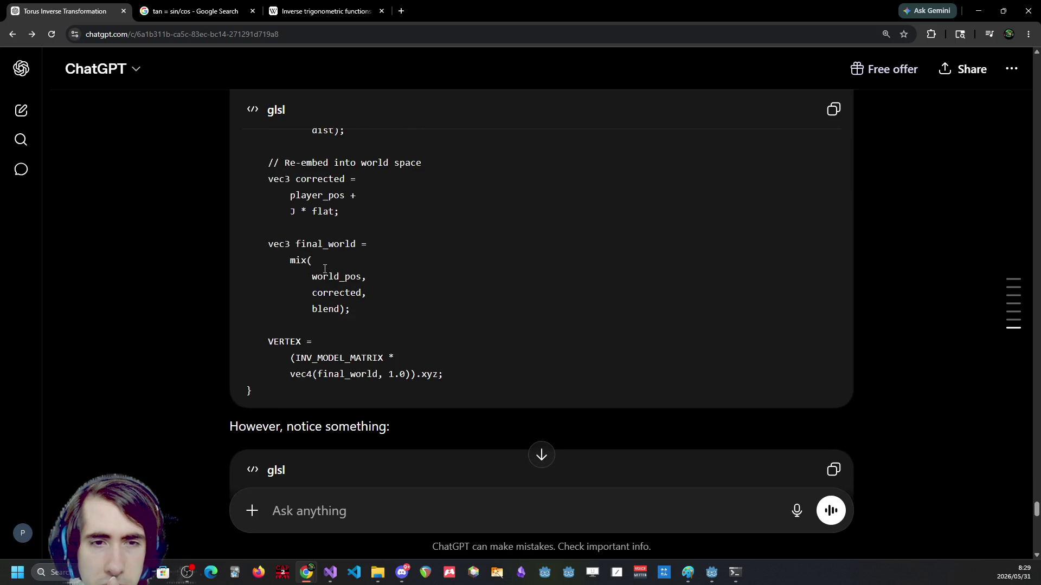
scroll(324, 269, "down", 2)
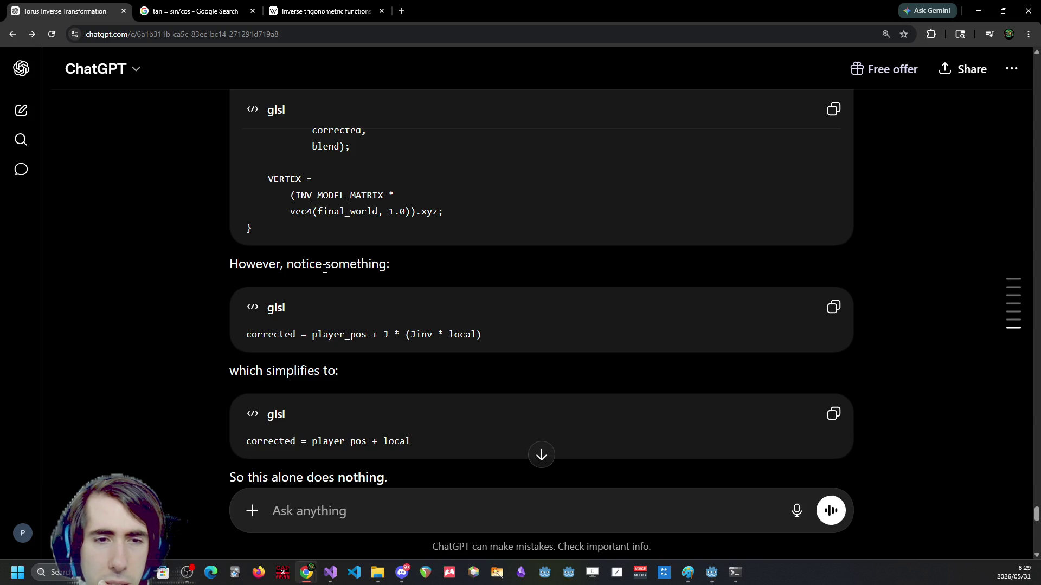
left_click_drag(306, 334, 477, 334)
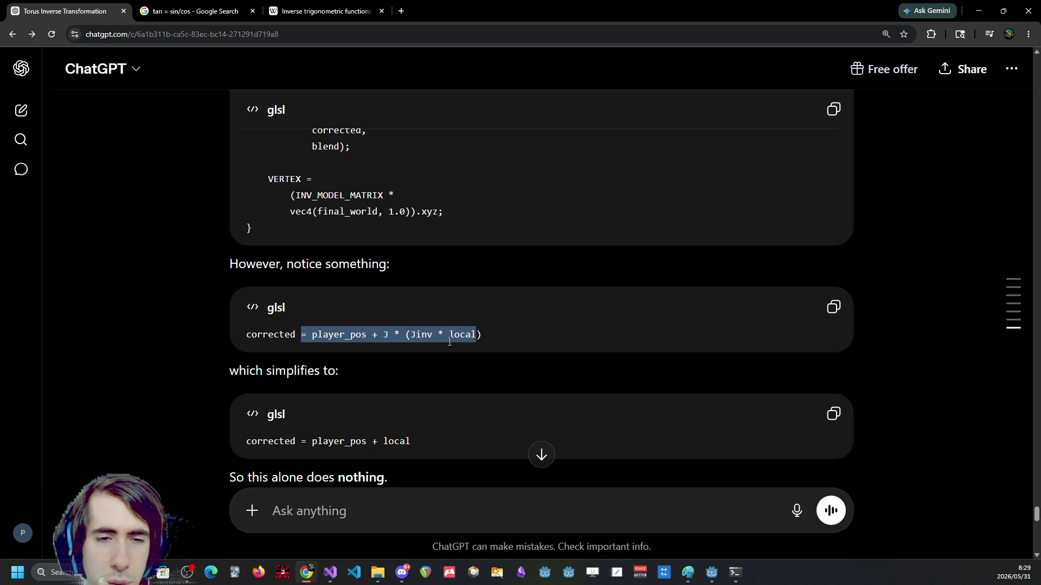
left_click_drag(307, 441, 375, 438)
left_click(436, 426)
Scroll to the 'In other words' result: flat = Jinv * (world_pos - player_pos).
scroll(435, 424, "down", 2)
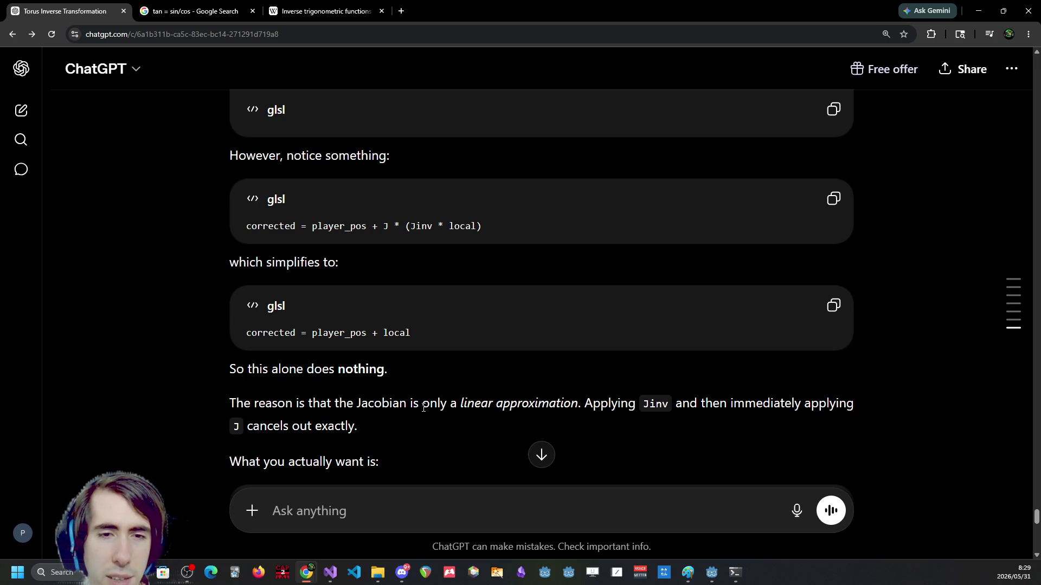
scroll(423, 408, "down", 1)
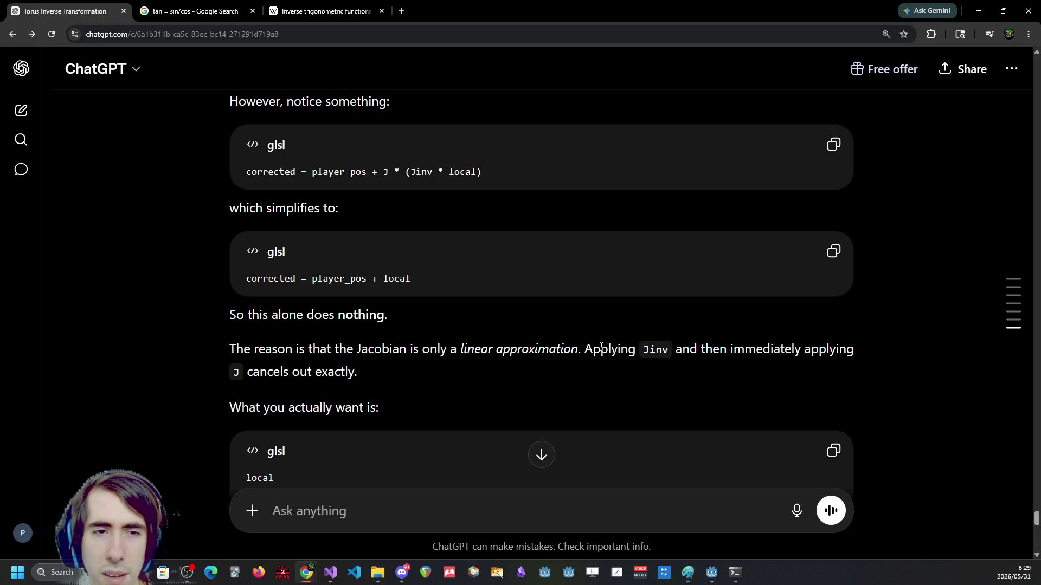
scroll(580, 356, "down", 2)
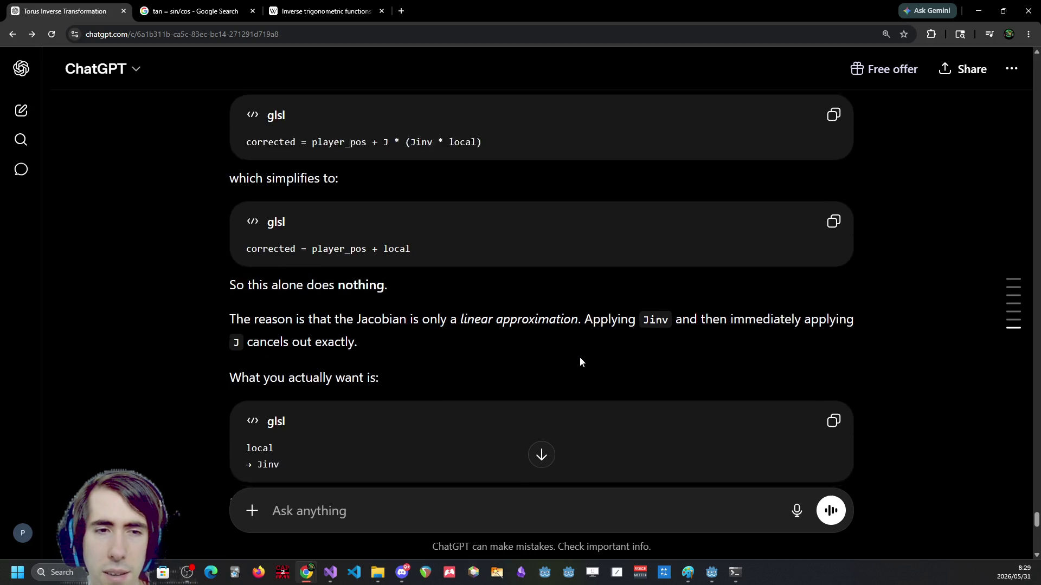
scroll(579, 358, "down", 2)
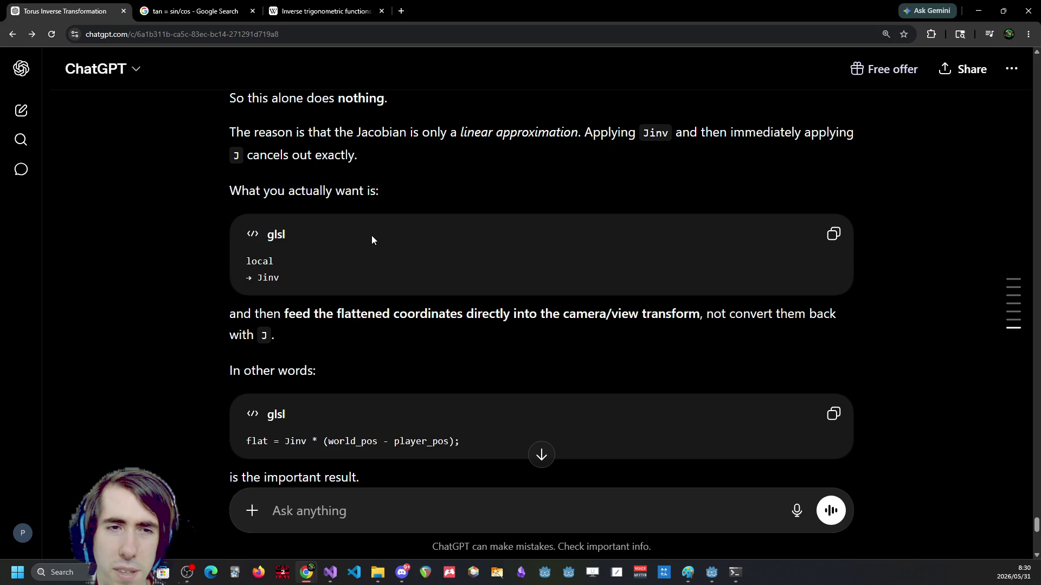
scroll(372, 235, "down", 3)
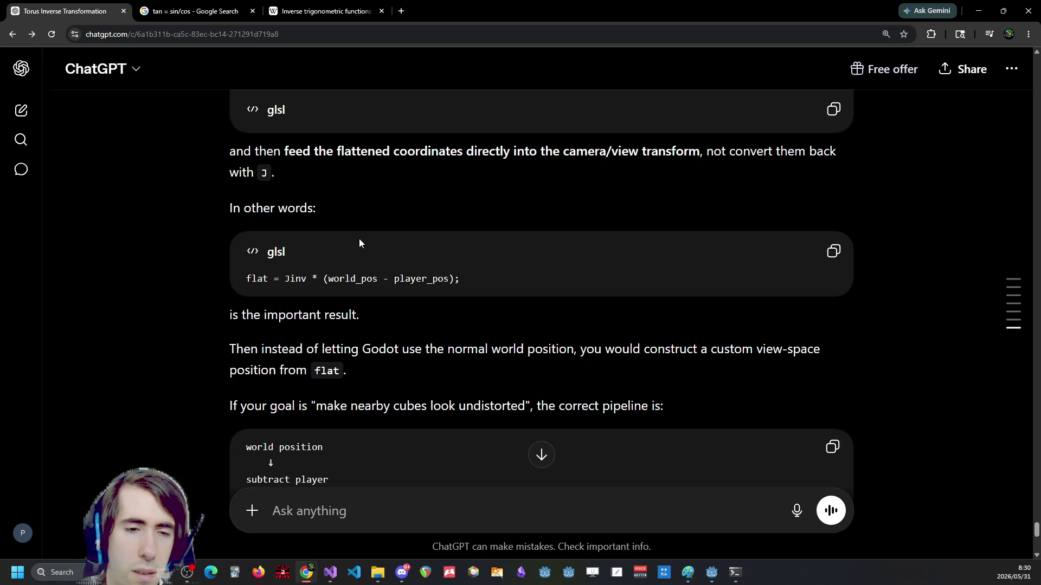
scroll(359, 244, "down", 4)
left_click_drag(329, 263, 299, 261)
left_click(299, 262)
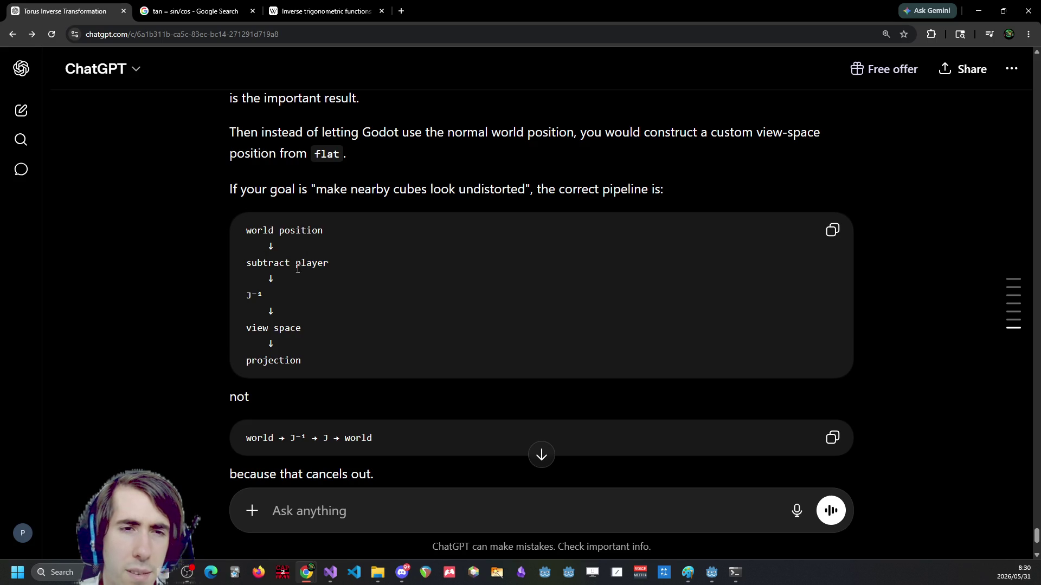
double_click(249, 295)
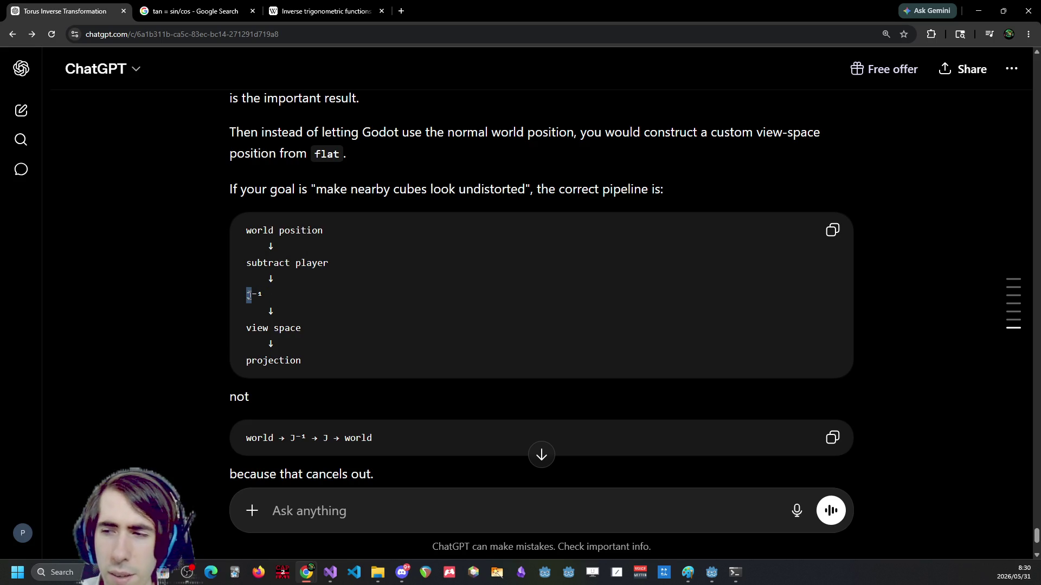
left_click(250, 294)
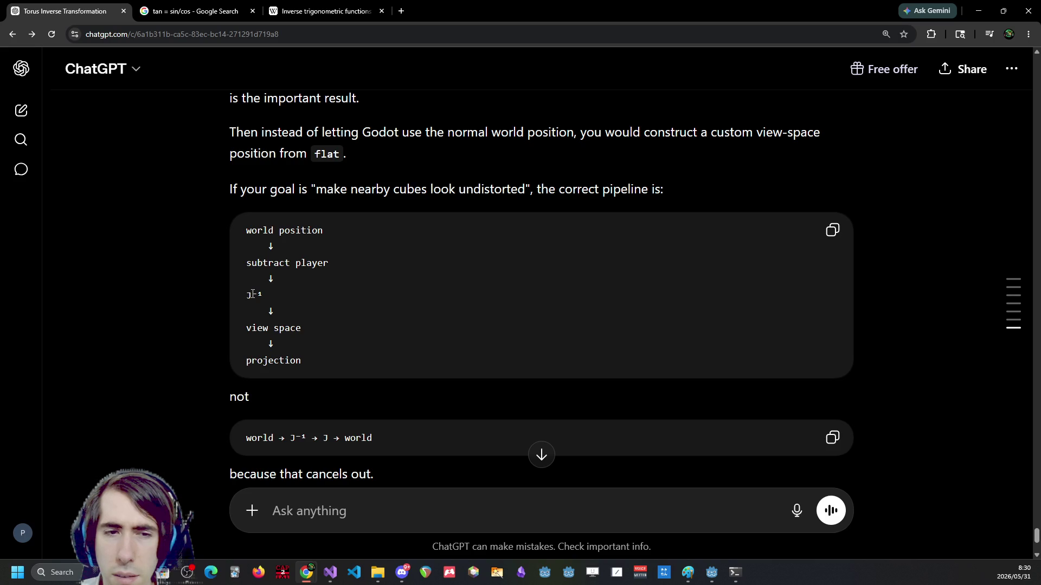
triple_click(260, 330)
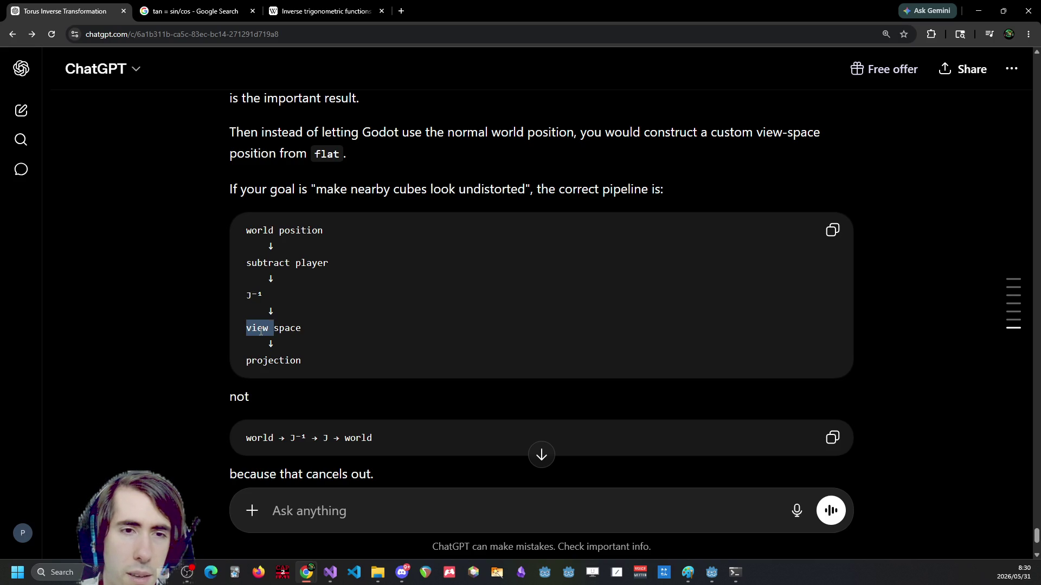
double_click(278, 358)
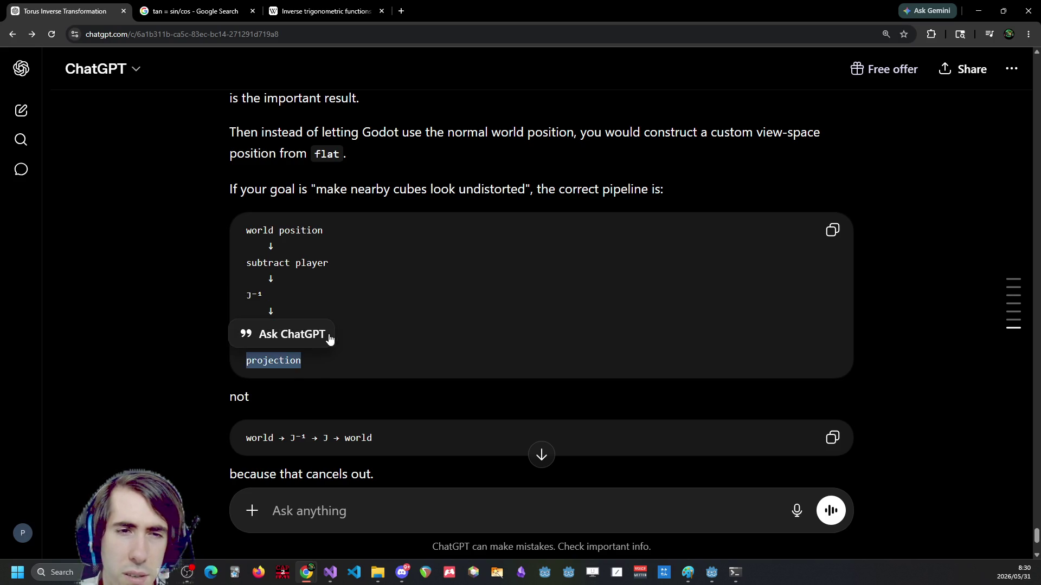
scroll(486, 266, "down", 1)
double_click(485, 266)
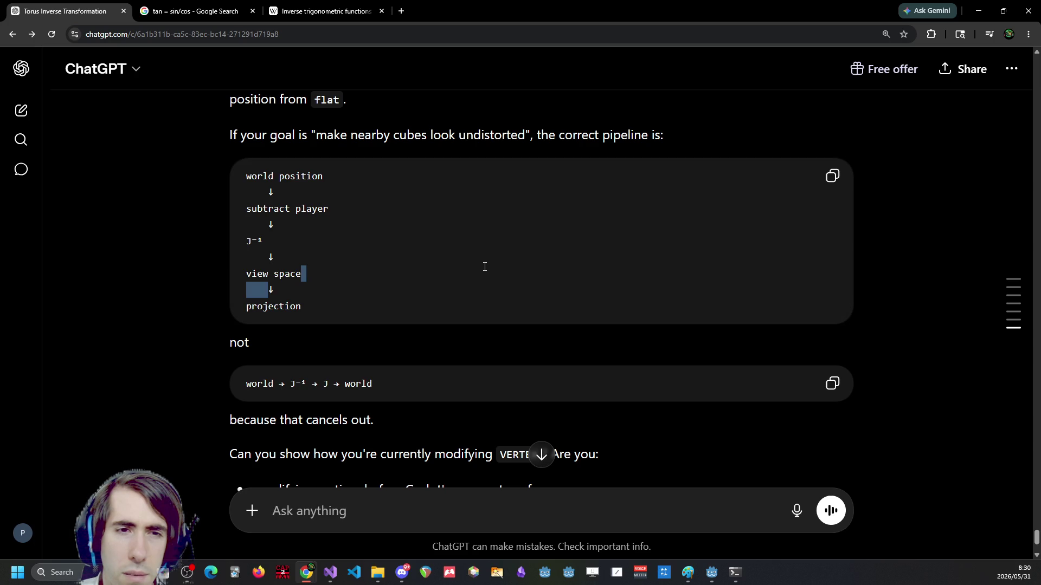
left_click(307, 270)
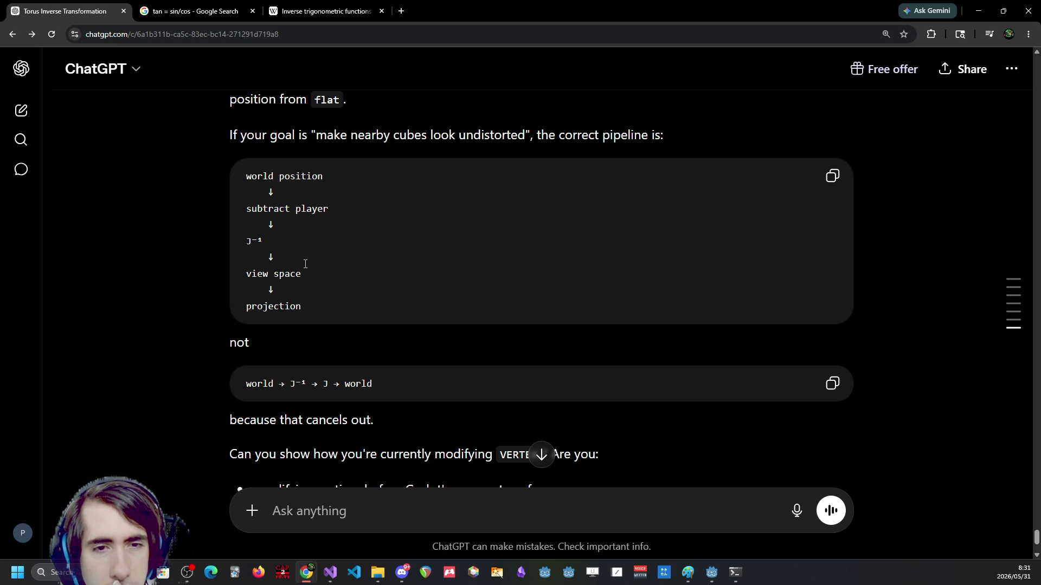
scroll(305, 264, "down", 2)
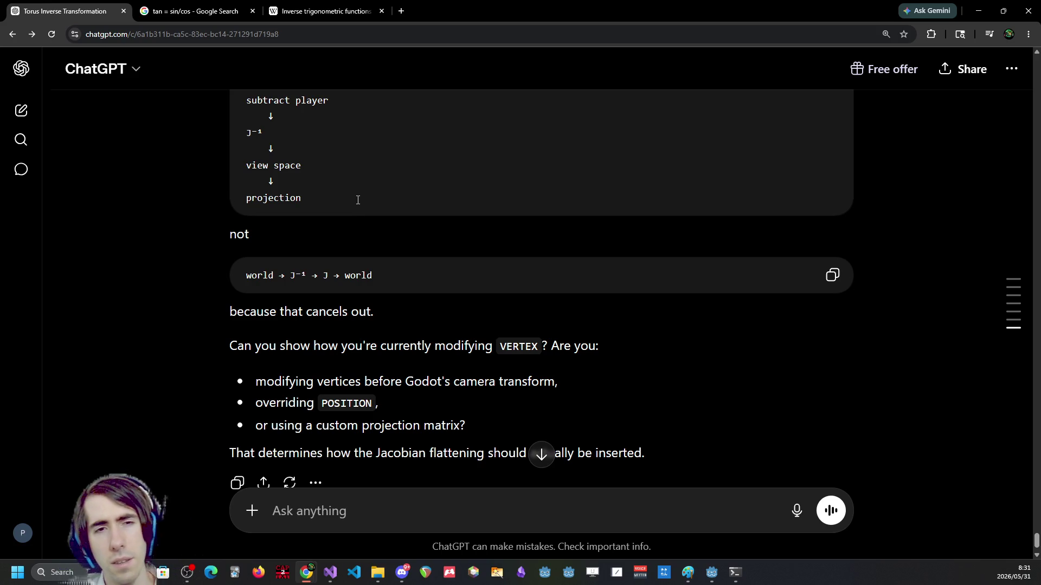
scroll(327, 215, "up", 2)
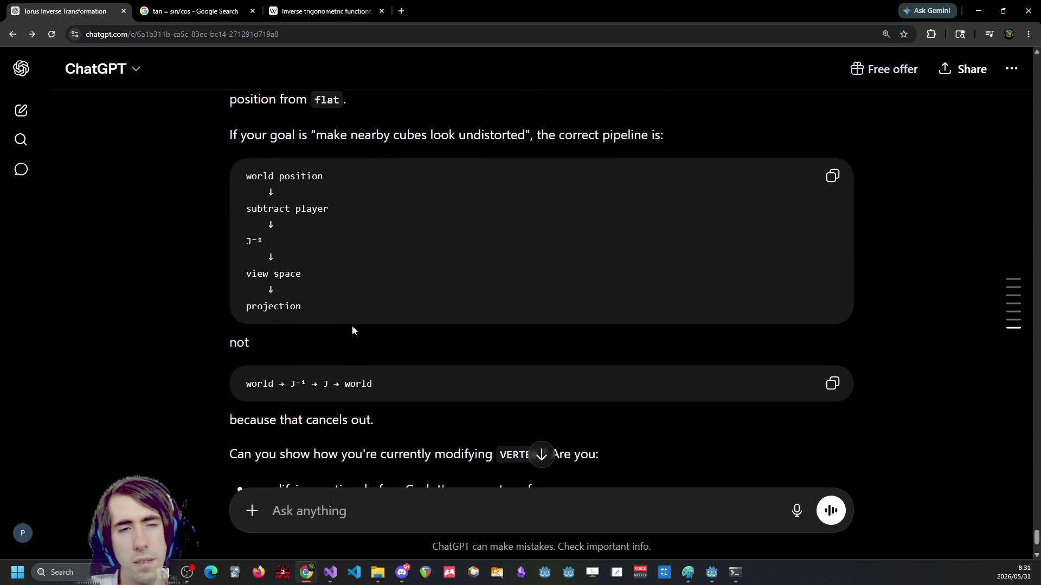
scroll(353, 326, "down", 1)
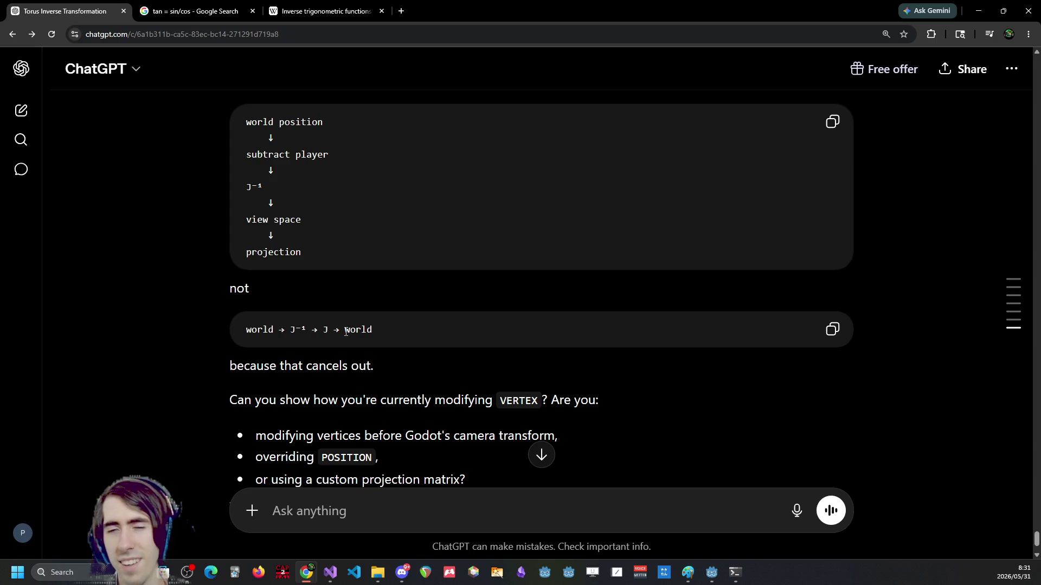
scroll(351, 326, "down", 1)
scroll(345, 332, "down", 1)
scroll(345, 331, "up", 1)
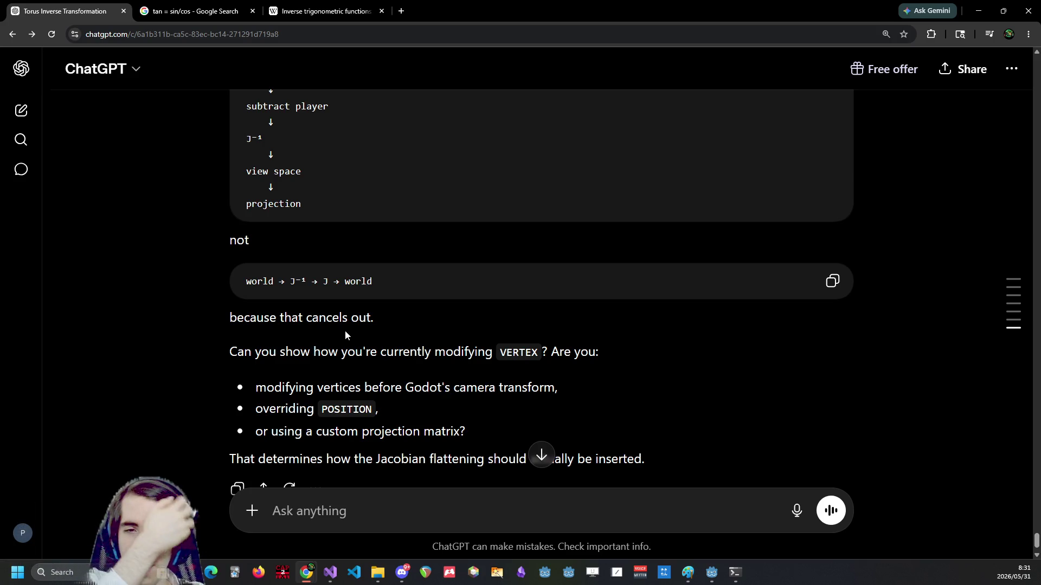
scroll(345, 330, "down", 1)
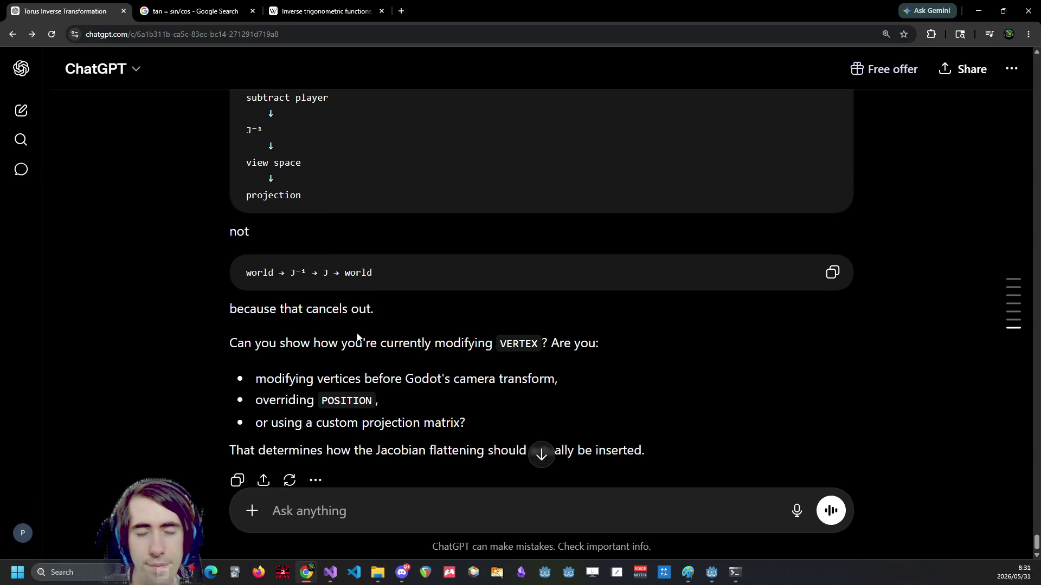
left_click_drag(377, 405, 556, 400)
left_click(534, 401)
scroll(531, 397, "up", 1)
scroll(531, 398, "up", 1)
scroll(531, 397, "down", 1)
left_click(379, 509)
scroll(376, 427, "up", 2)
scroll(376, 427, "up", 1)
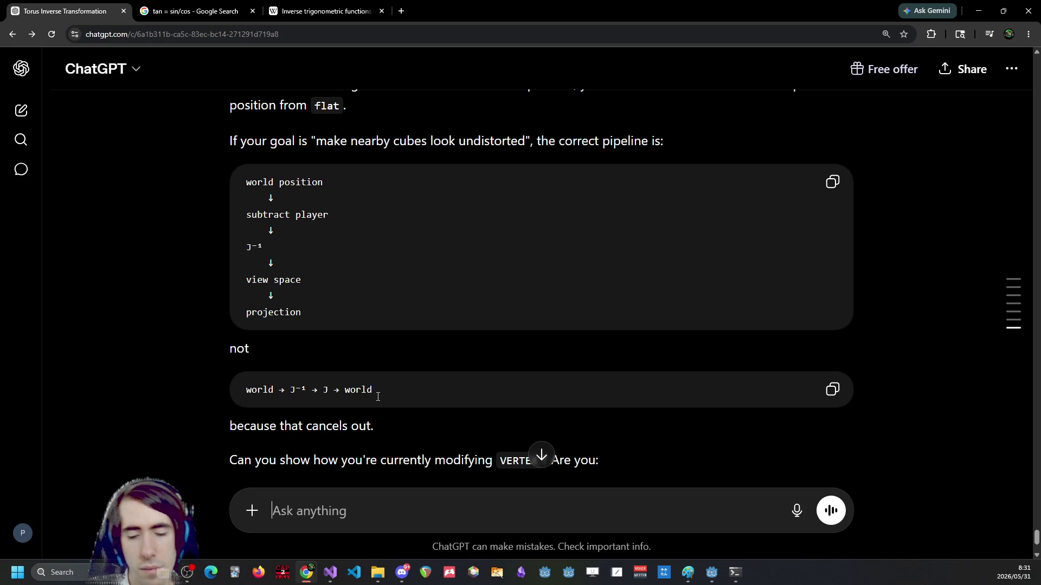
Send the two-line message 'im using a base 3d shader as it is' / 'show me how to do that there'.
type("im using a b")
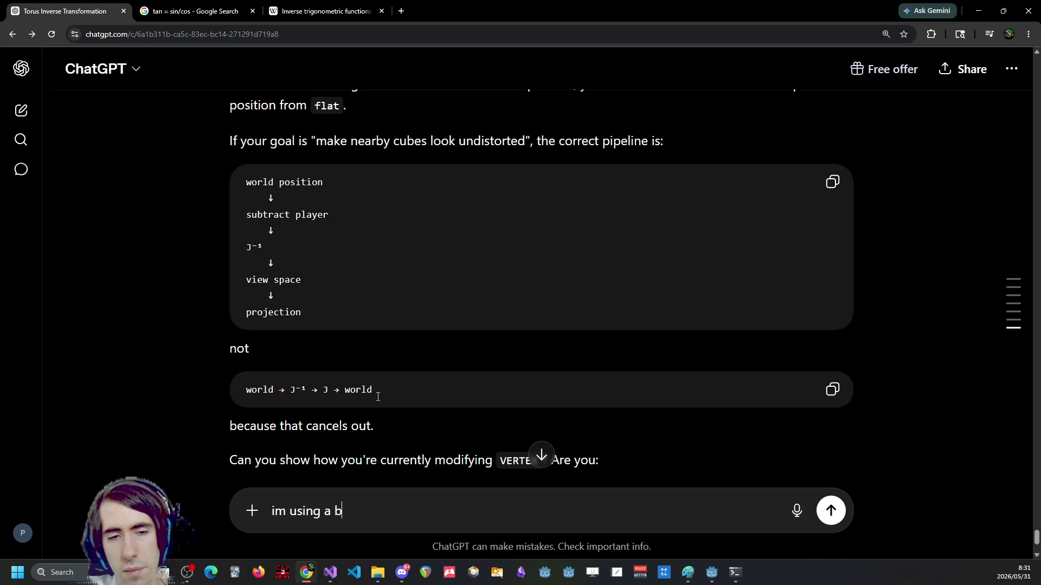
type("ase 3d shader ")
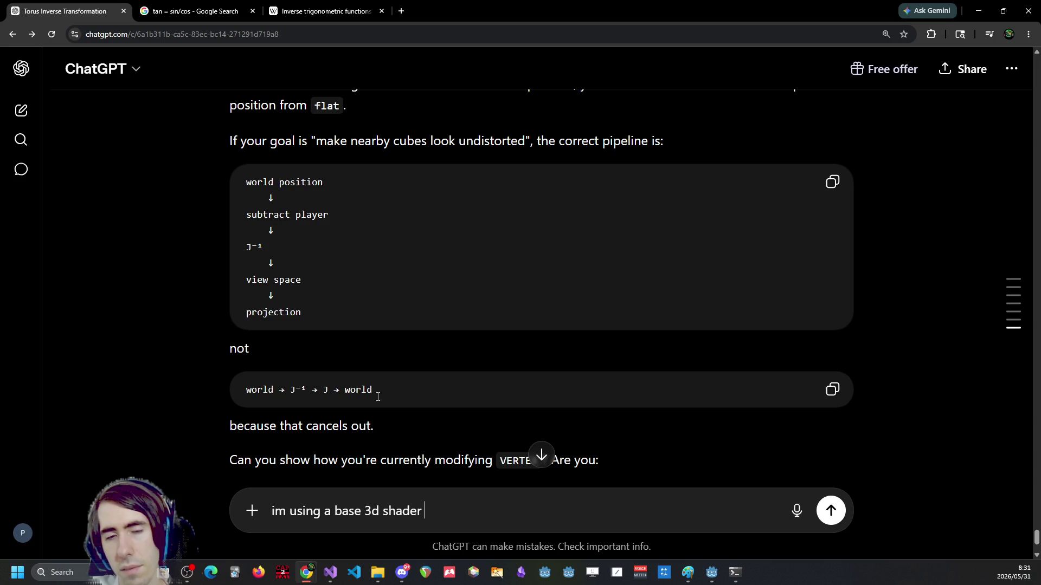
type("as it is")
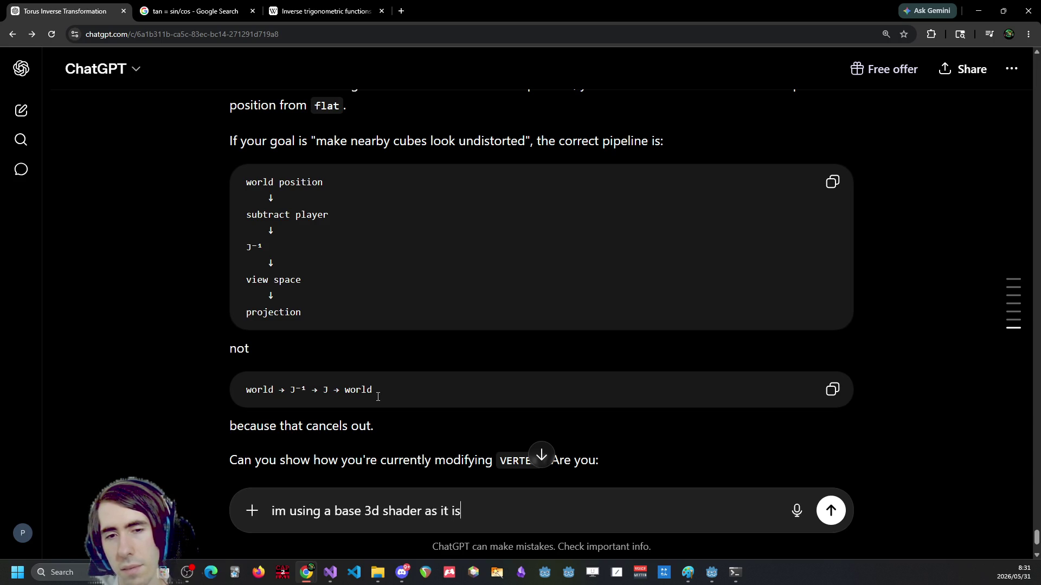
key("shift+Return")
type("show me ")
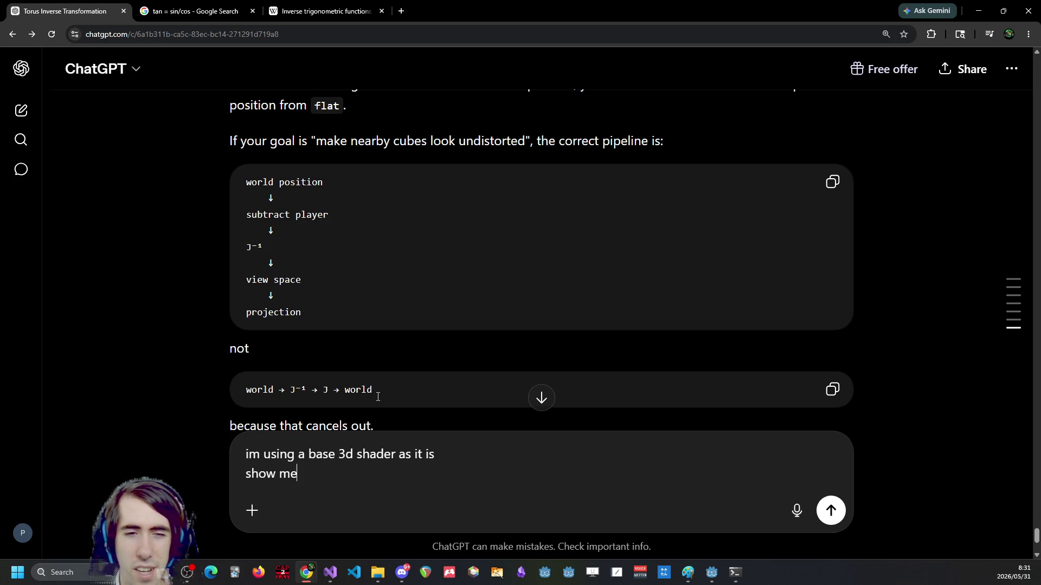
type("how to ")
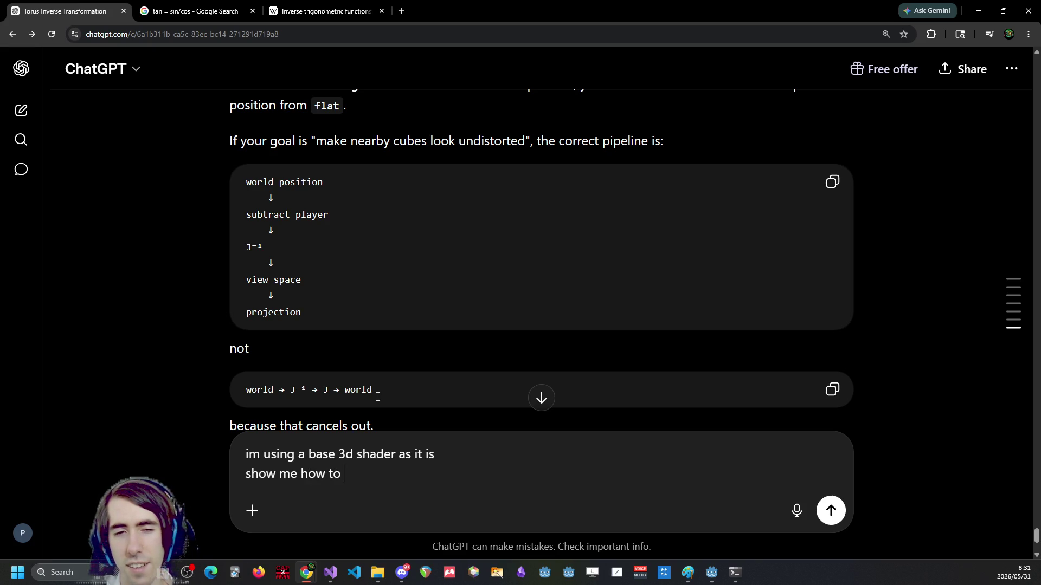
type("do that there")
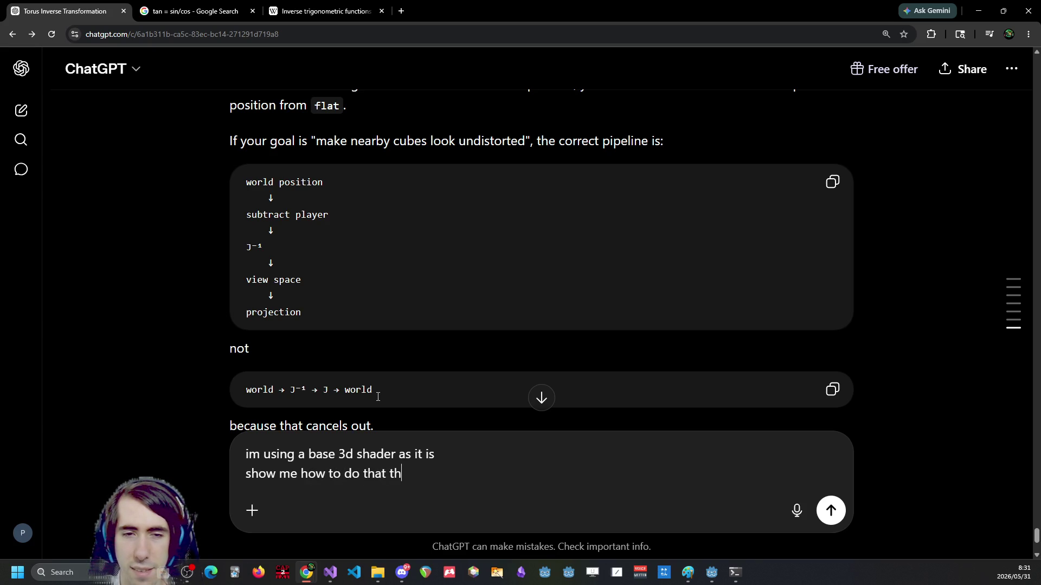
key("Return")
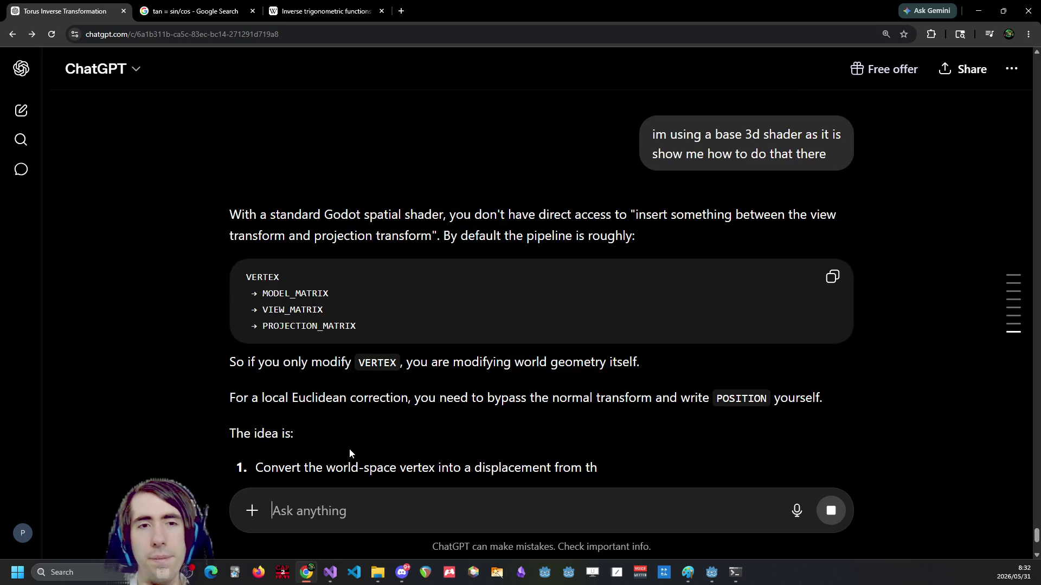
left_click_drag(637, 213, 792, 215)
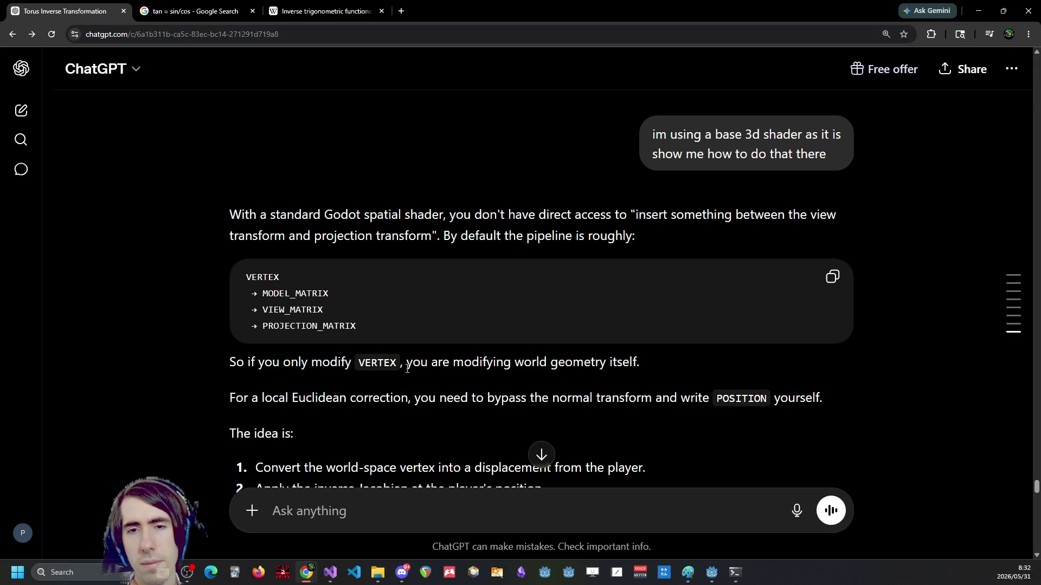
left_click_drag(407, 369, 633, 362)
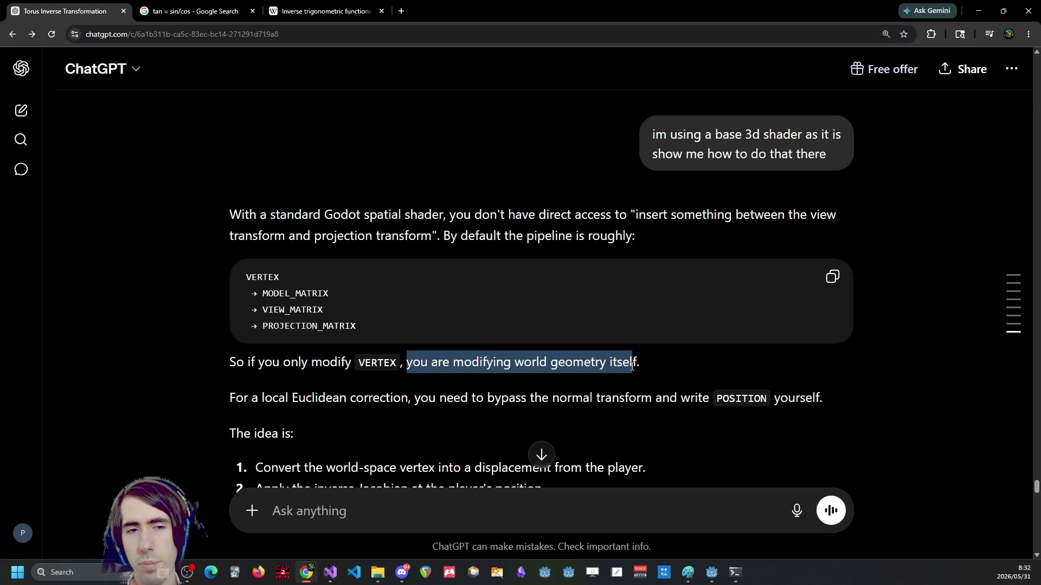
scroll(407, 386, "down", 1)
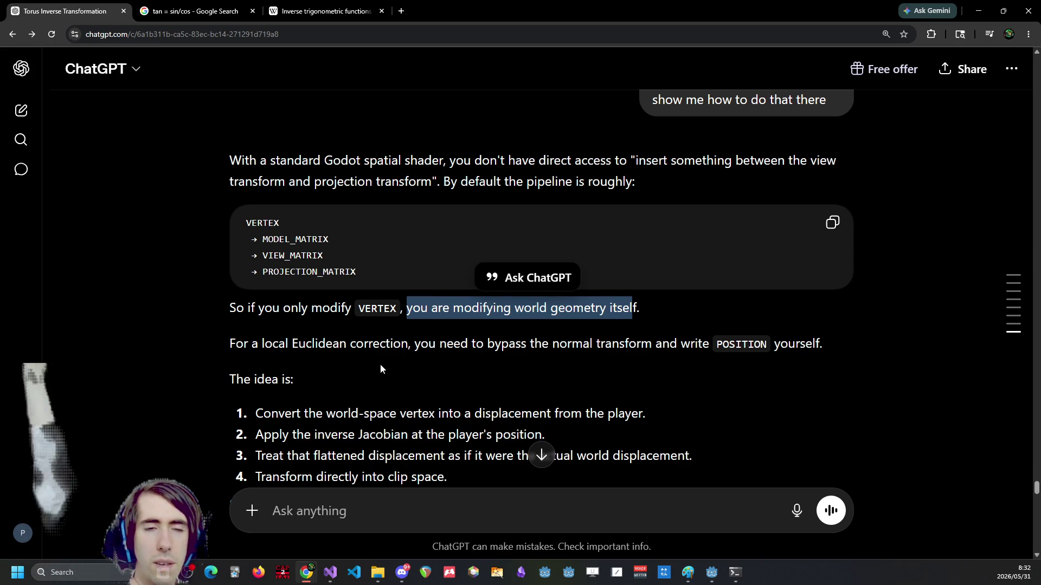
scroll(381, 369, "down", 2)
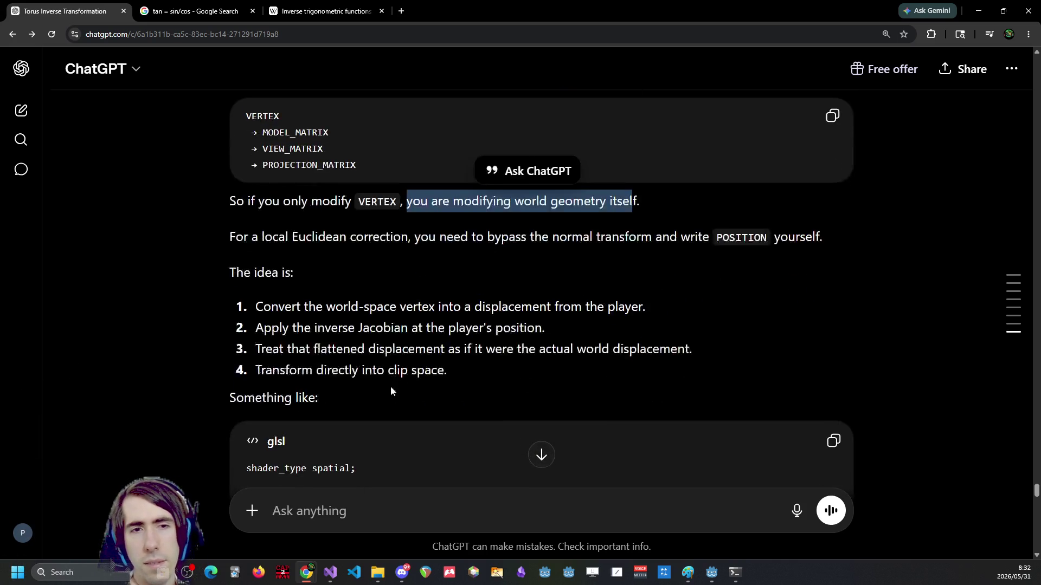
scroll(392, 386, "up", 1)
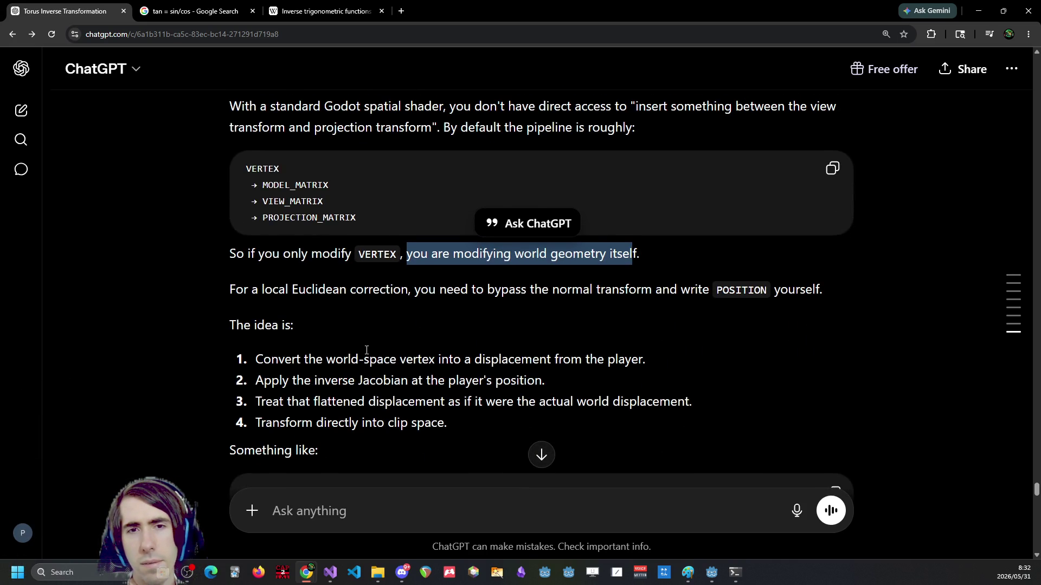
left_click(508, 286)
double_click(741, 290)
left_click(473, 297)
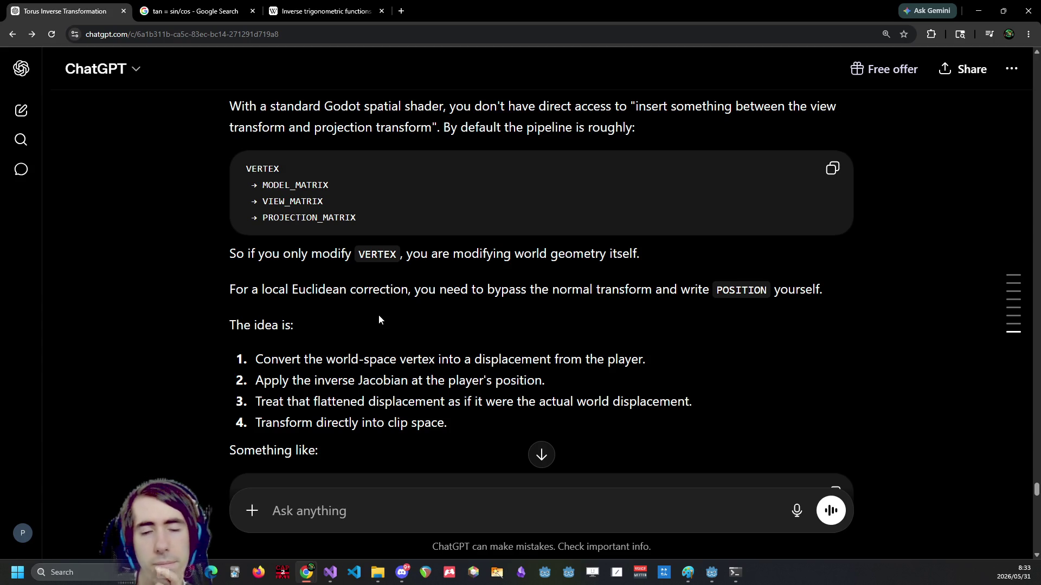
scroll(378, 320, "down", 5)
scroll(315, 318, "down", 10)
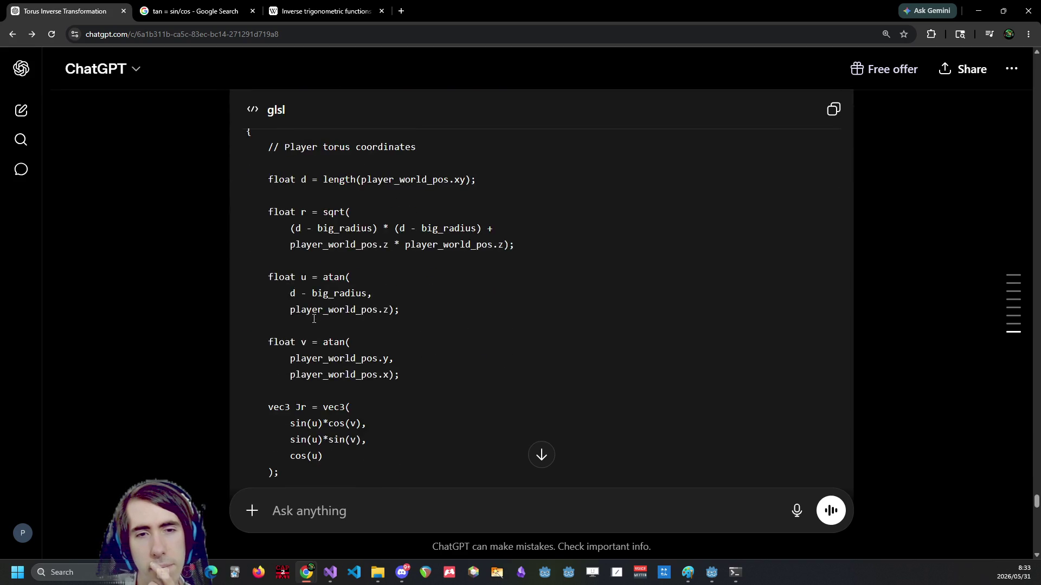
scroll(313, 319, "down", 3)
scroll(309, 320, "up", 2)
scroll(304, 321, "down", 1)
scroll(325, 321, "up", 4)
scroll(339, 322, "up", 14)
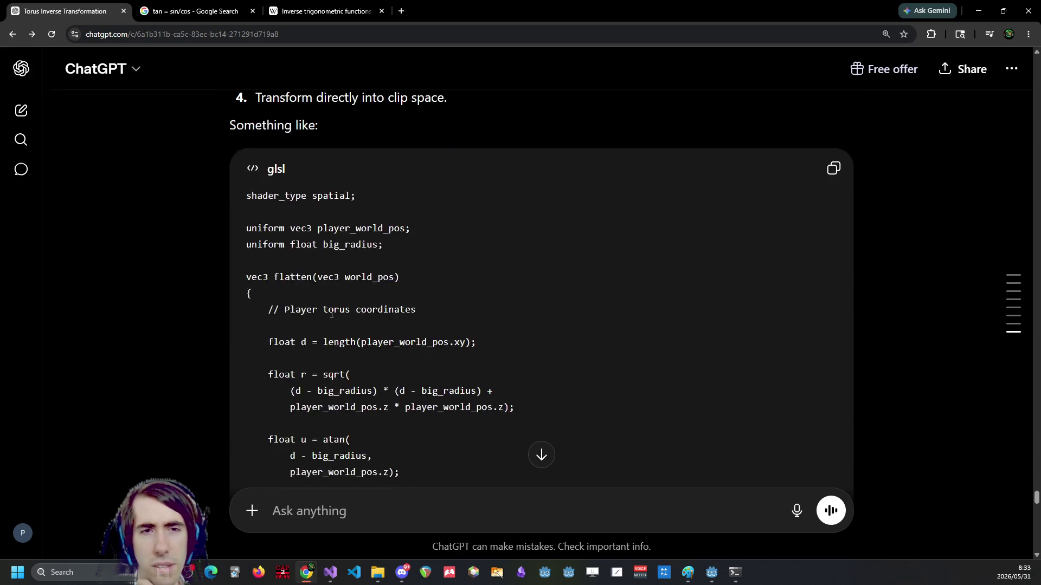
scroll(315, 339, "down", 13)
scroll(309, 343, "down", 8)
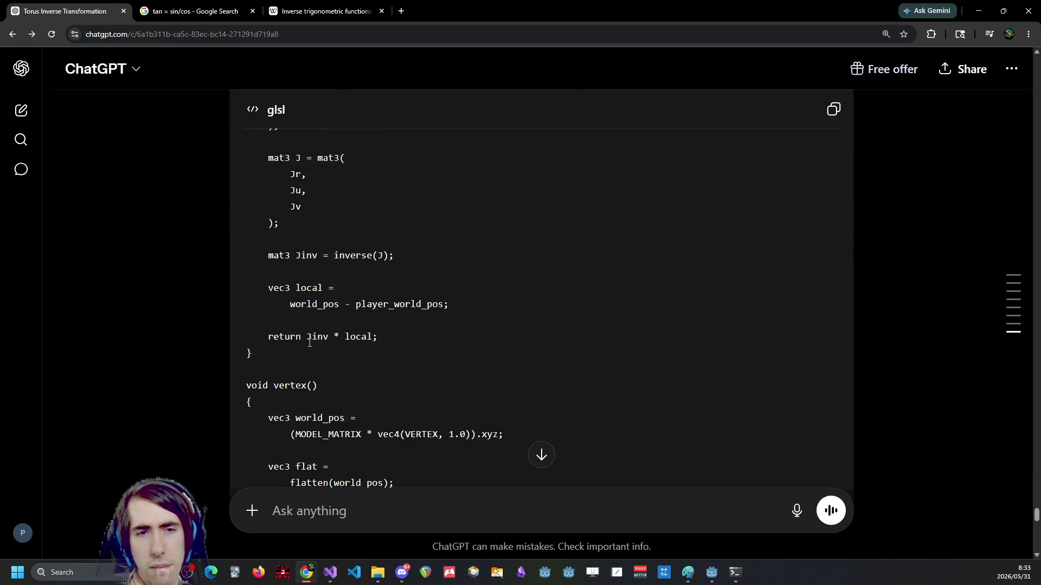
scroll(303, 340, "down", 3)
scroll(303, 340, "down", 5)
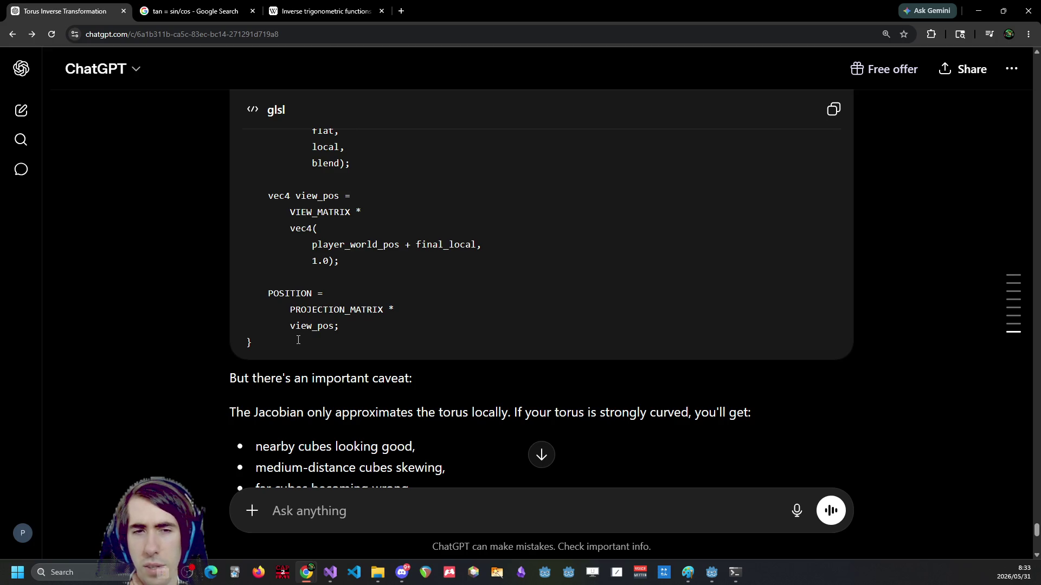
double_click(294, 349)
scroll(293, 354, "down", 2)
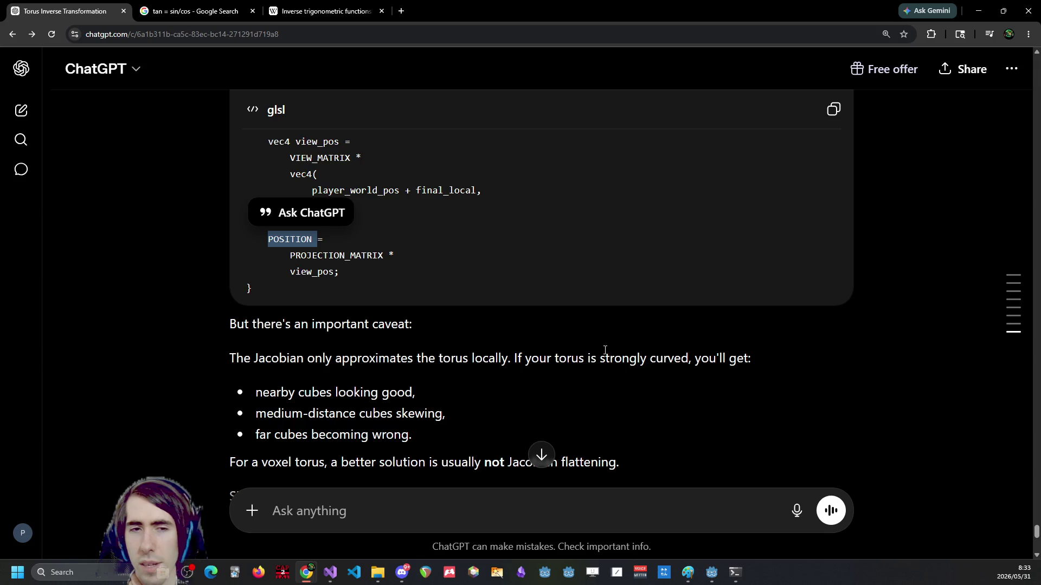
scroll(640, 375, "down", 1)
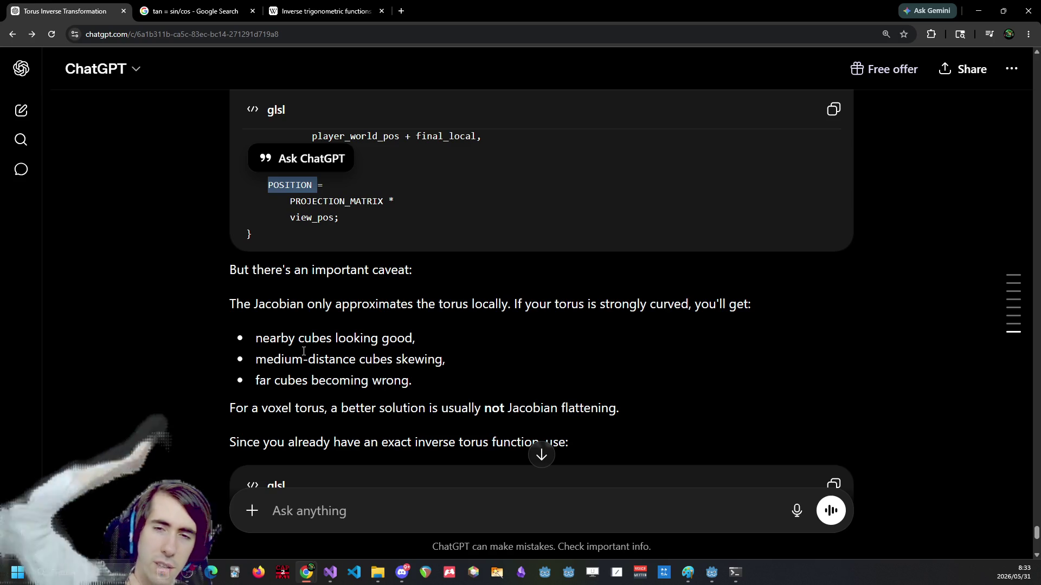
scroll(228, 355, "down", 1)
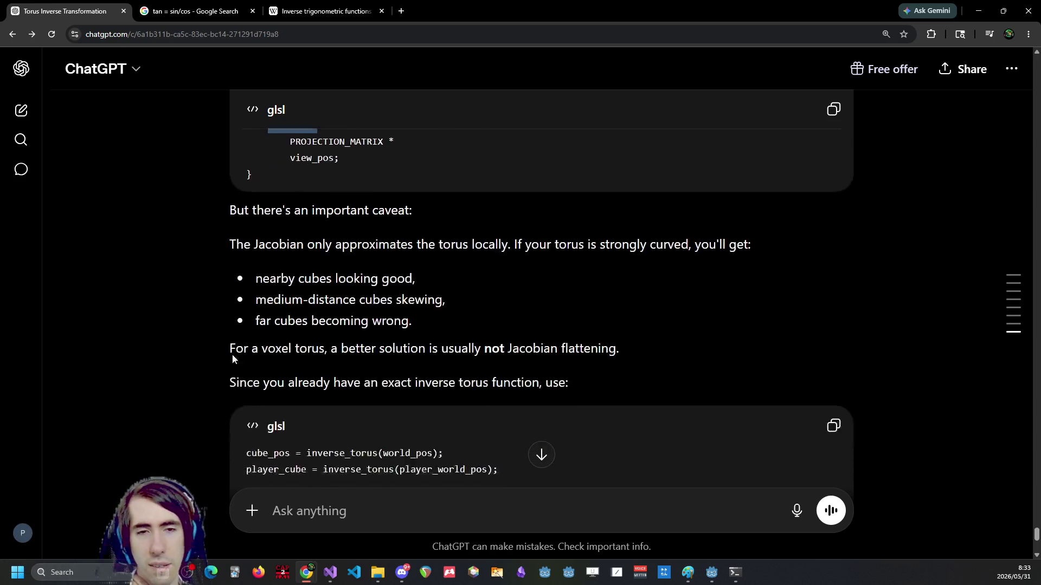
Read on, picking out the inverse torus phrase and inverse_torus on the player_cube line.
scroll(227, 355, "down", 1)
left_click_drag(332, 334, 539, 333)
left_click(506, 332)
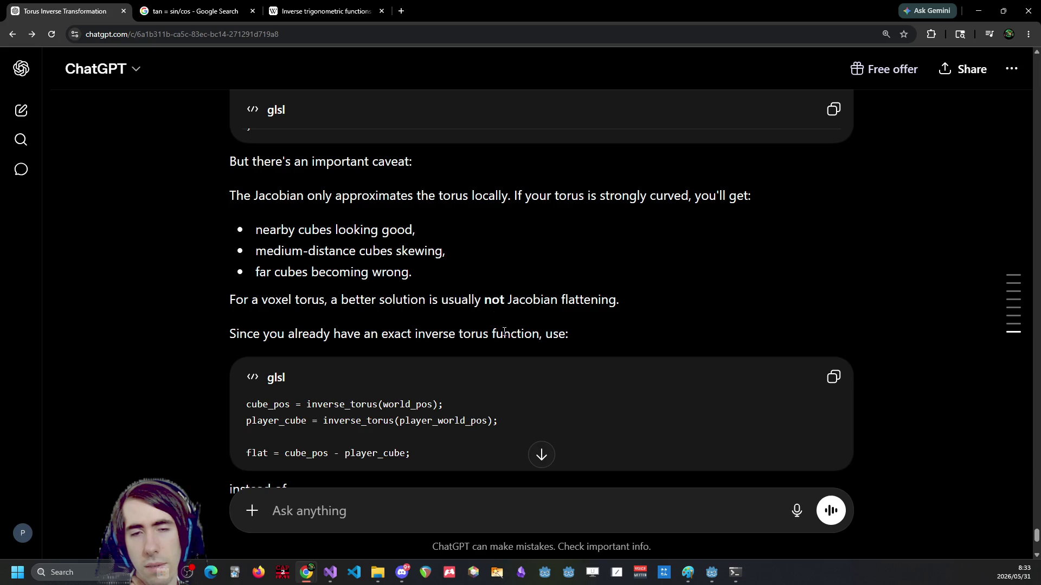
scroll(473, 338, "down", 4)
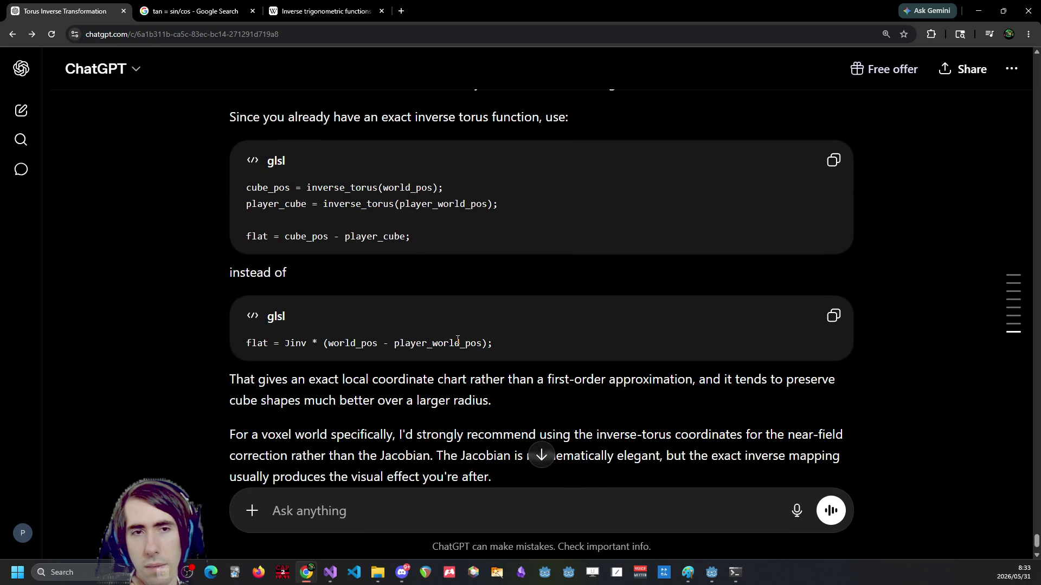
scroll(457, 341, "up", 1)
double_click(369, 255)
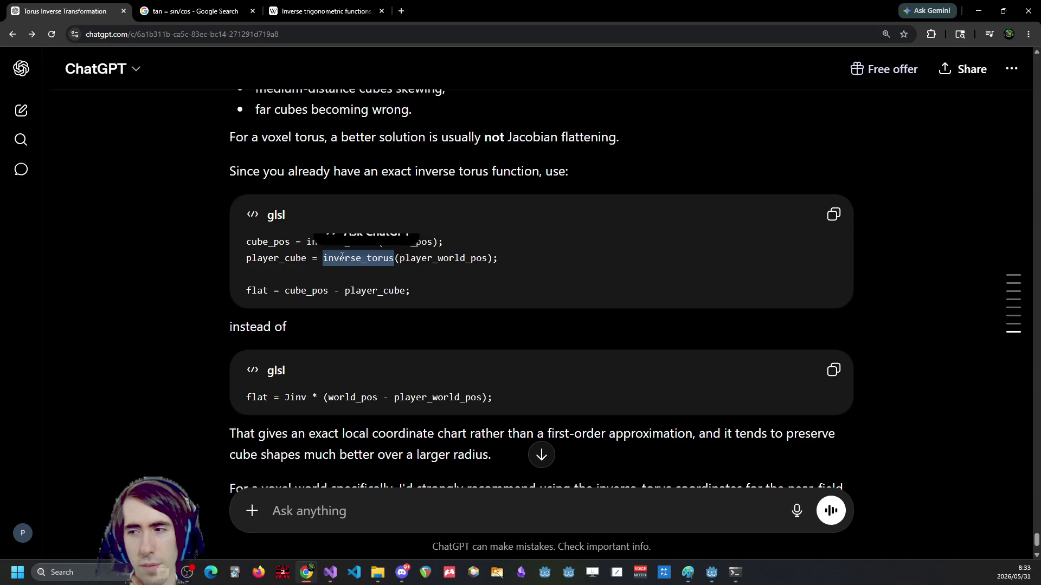
left_click(490, 297)
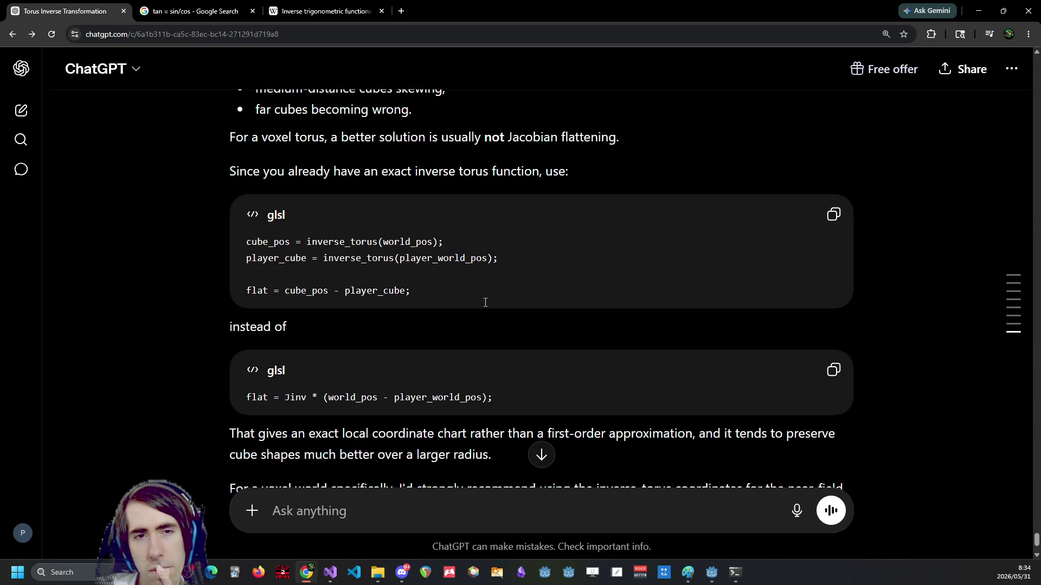
Reread the closing first-order approximation sentence, then minimize Chrome.
scroll(480, 299, "down", 2)
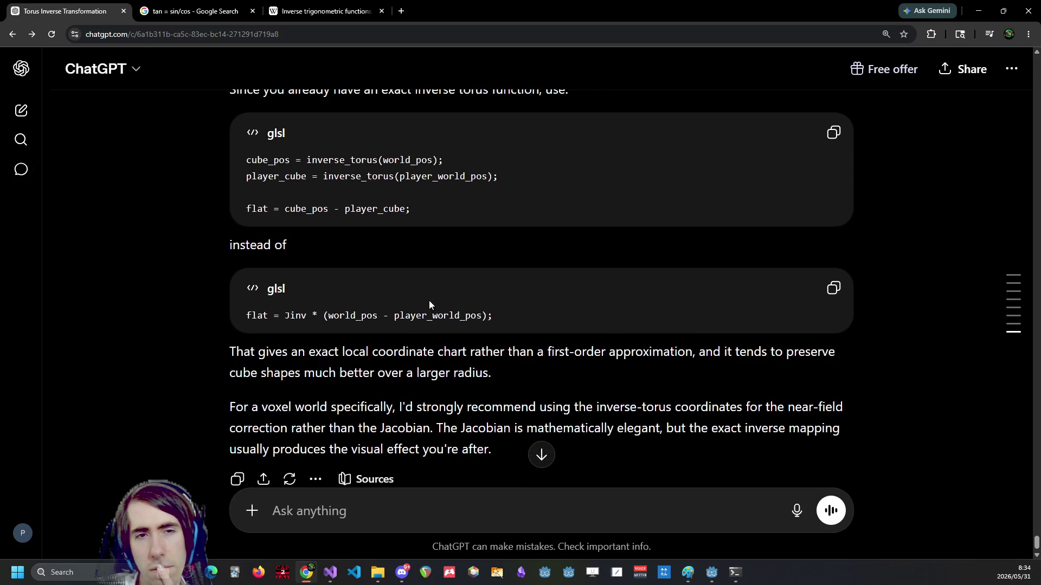
mouse_move(305, 325)
left_mouse_down()
mouse_move(579, 334)
mouse_move(568, 329)
left_mouse_up()
double_click(578, 334)
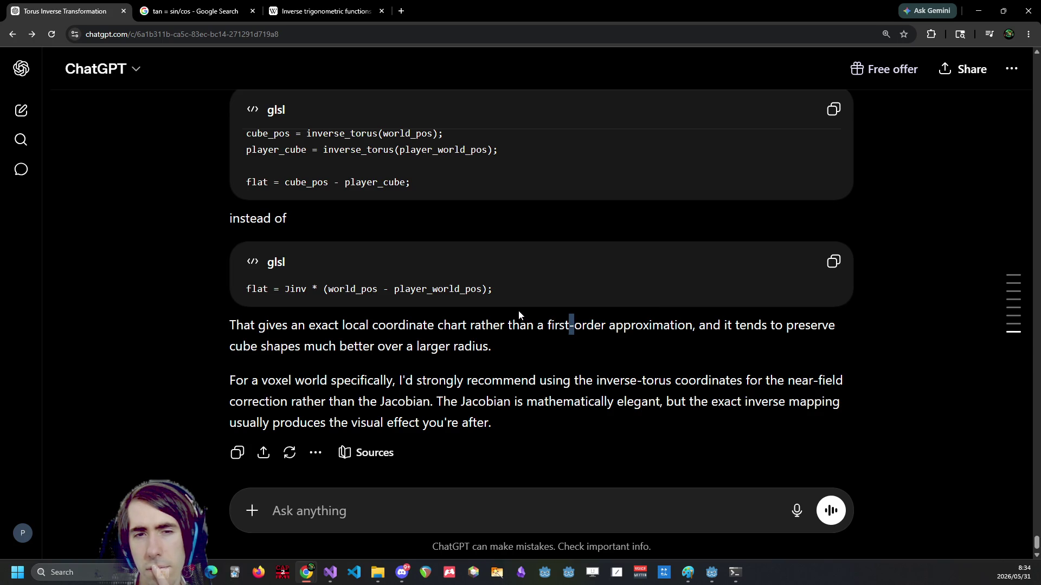
left_click(543, 372)
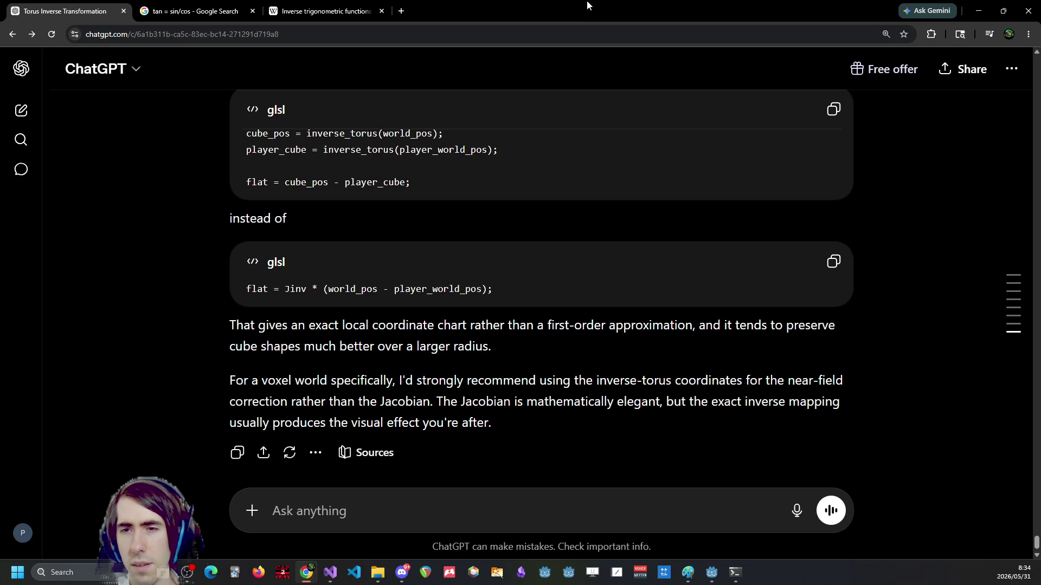
key("super+Down")
key("super+Down")
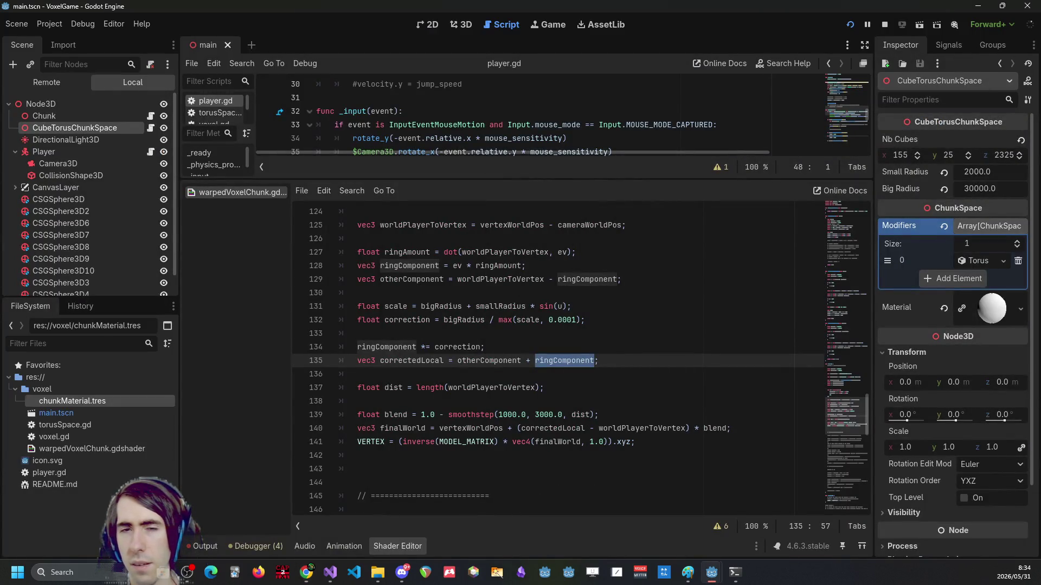
Comment out the ring-correction code on shader lines 113–145 and save.
left_click(636, 402)
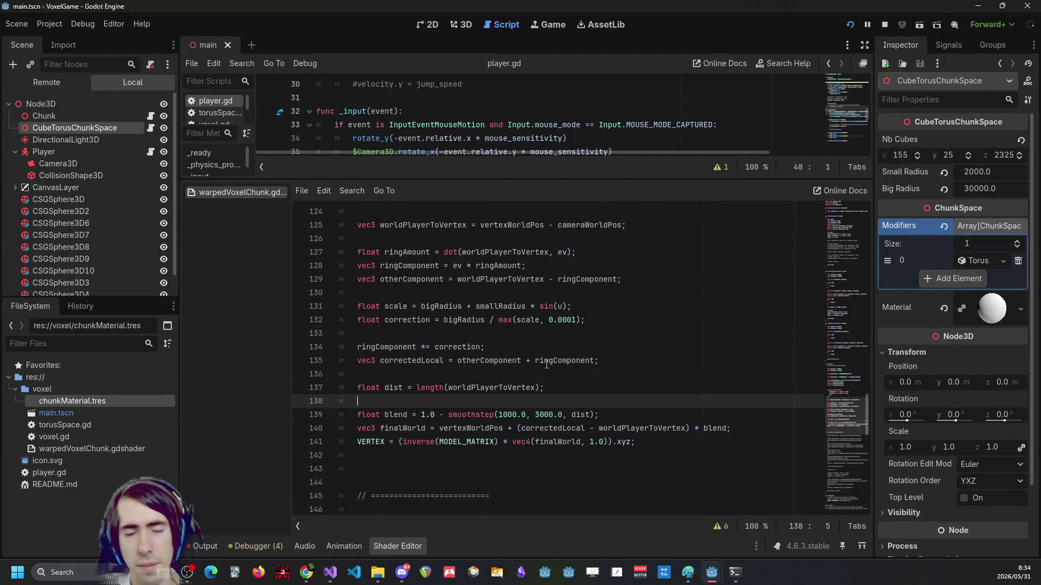
mouse_move(358, 482)
left_mouse_down()
mouse_move(331, 379)
mouse_move(325, 439)
mouse_move(328, 347)
left_mouse_up()
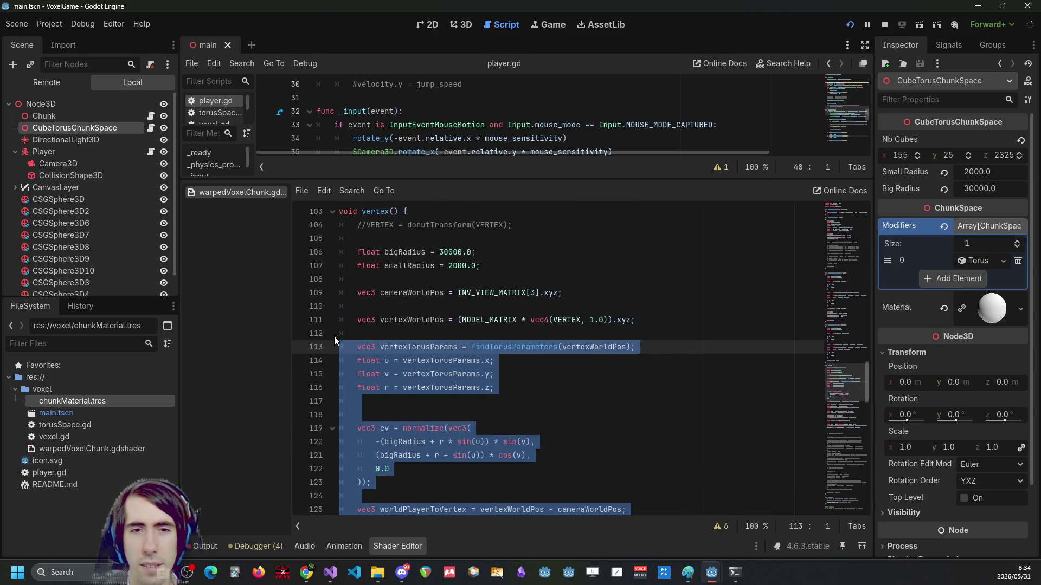
key("ctrl+k")
key("ctrl+s")
left_click(440, 411)
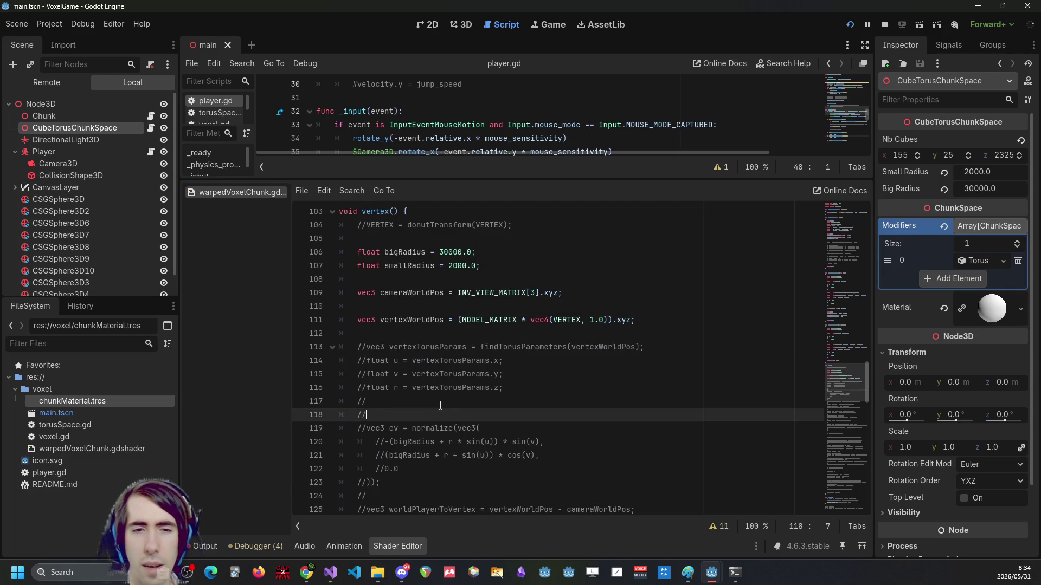
Tidy the blank lines and add a // ====================== divider above the commented block.
key("BackSpace")
key("BackSpace")
key("BackSpace")
key("Up")
key("Up")
key("Up")
type("/")
key("Return")
key("Up")
key("BackSpace")
key("Down")
key("Return")
key("Return")
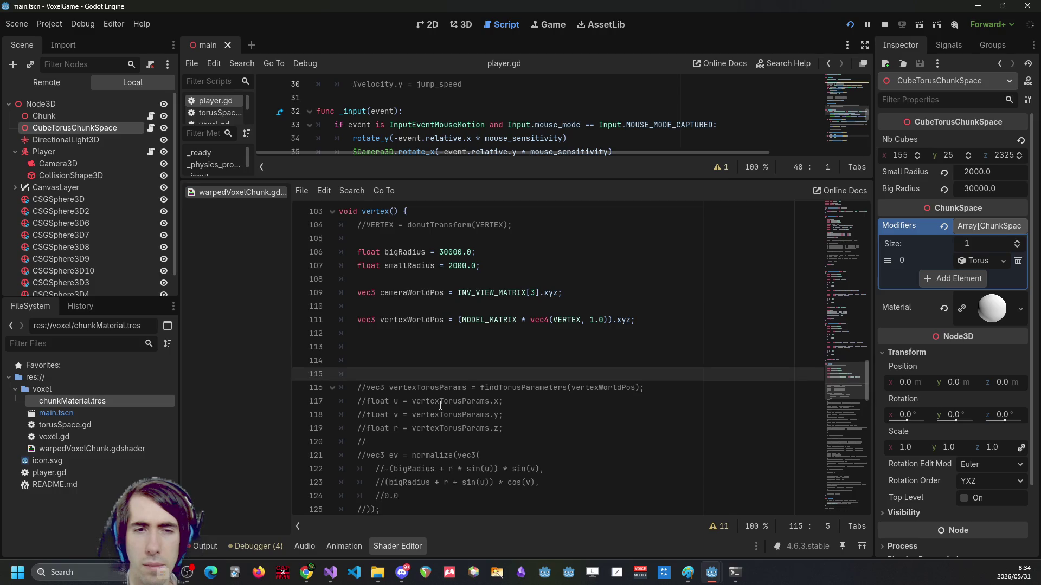
key("Up")
type("// ======================")
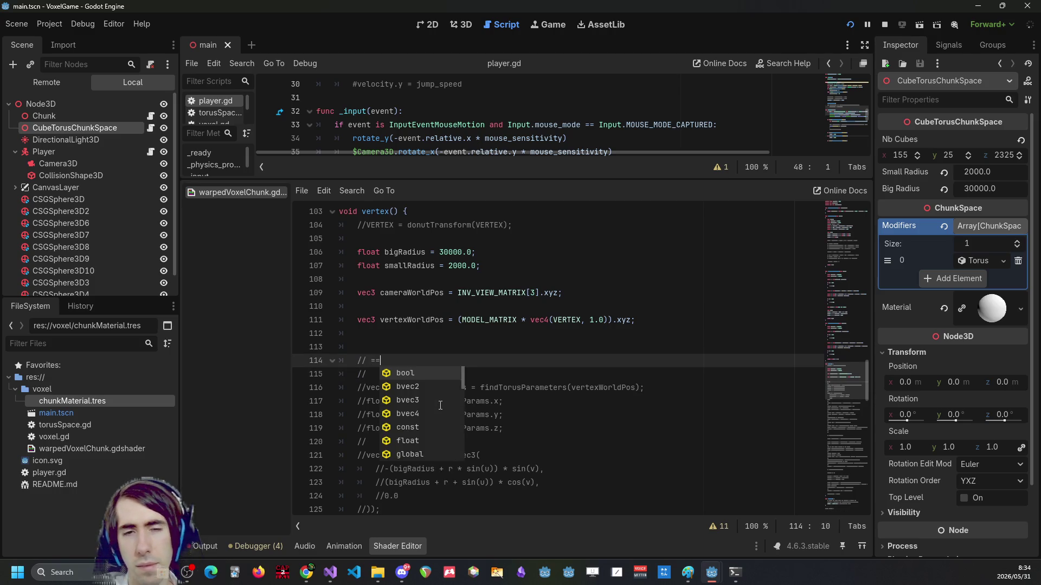
left_click(441, 406)
Uncomment the old donutInverseTransform cube-space block on lines 148–158.
scroll(450, 405, "down", 16)
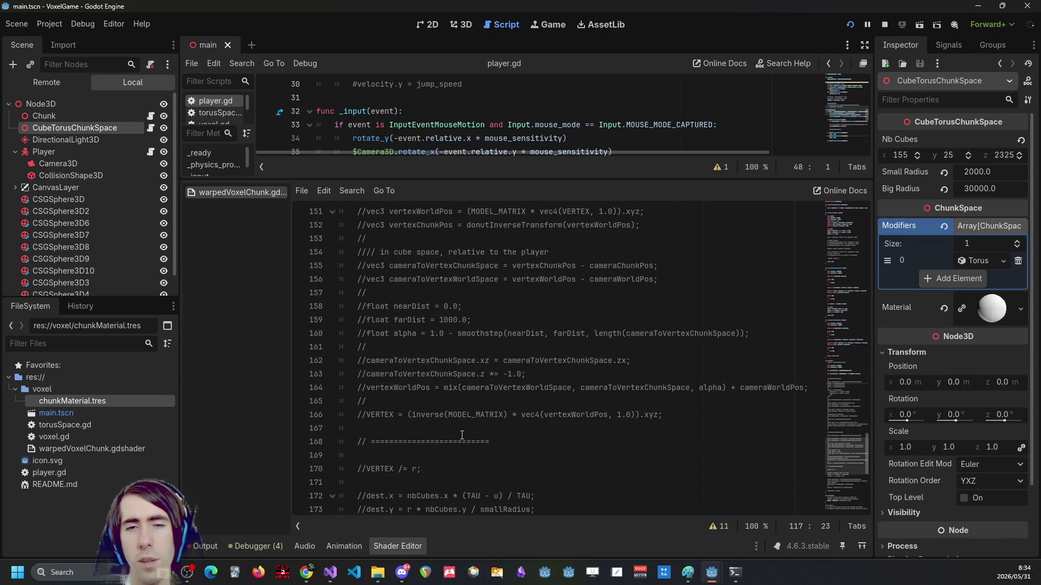
left_click(518, 439)
mouse_move(675, 414)
left_mouse_down()
mouse_move(455, 332)
mouse_move(305, 378)
left_mouse_up()
key("ctrl+k")
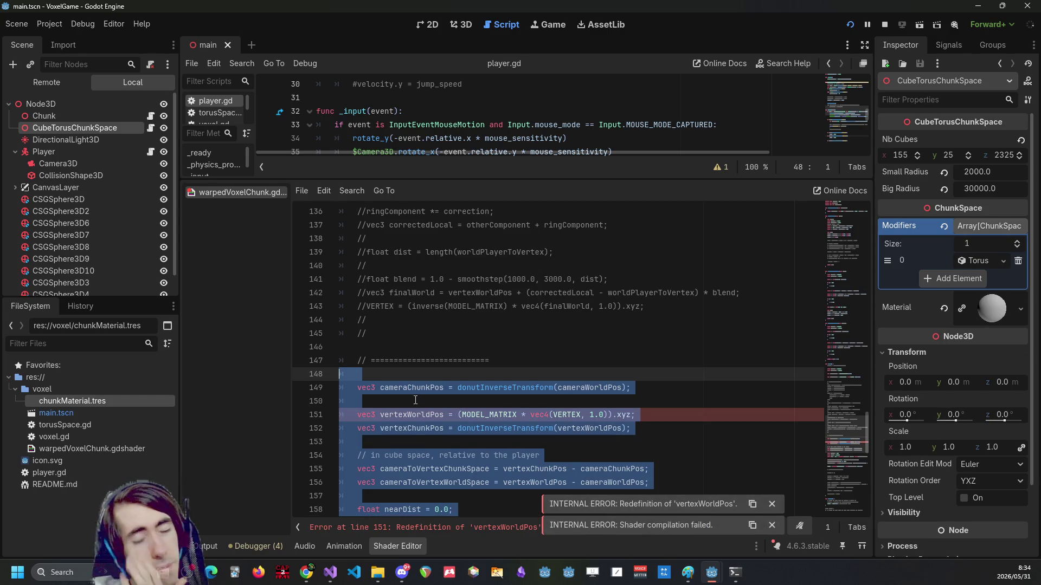
Comment out the duplicate vertexWorldPos declaration on line 151 and save the shader.
scroll(412, 408, "down", 2)
scroll(411, 408, "down", 4)
left_click(464, 428)
scroll(464, 428, "up", 5)
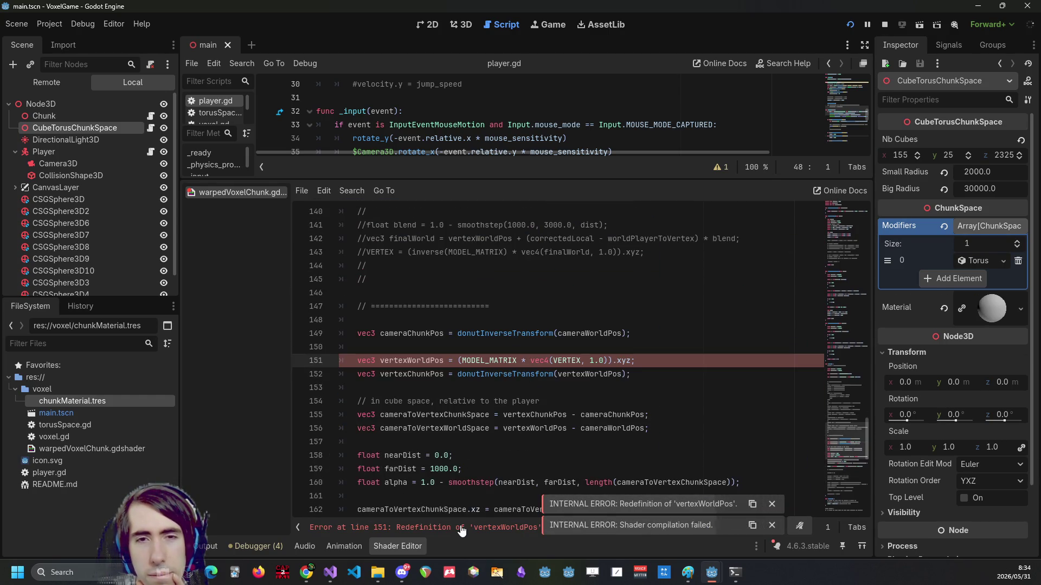
scroll(433, 380, "up", 9)
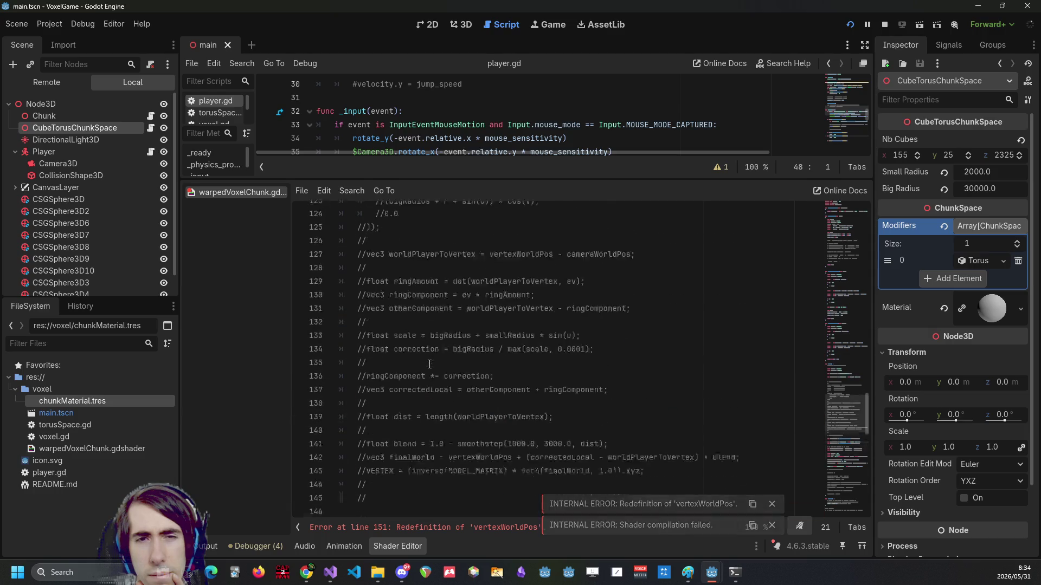
scroll(430, 364, "up", 2)
scroll(473, 279, "up", 1)
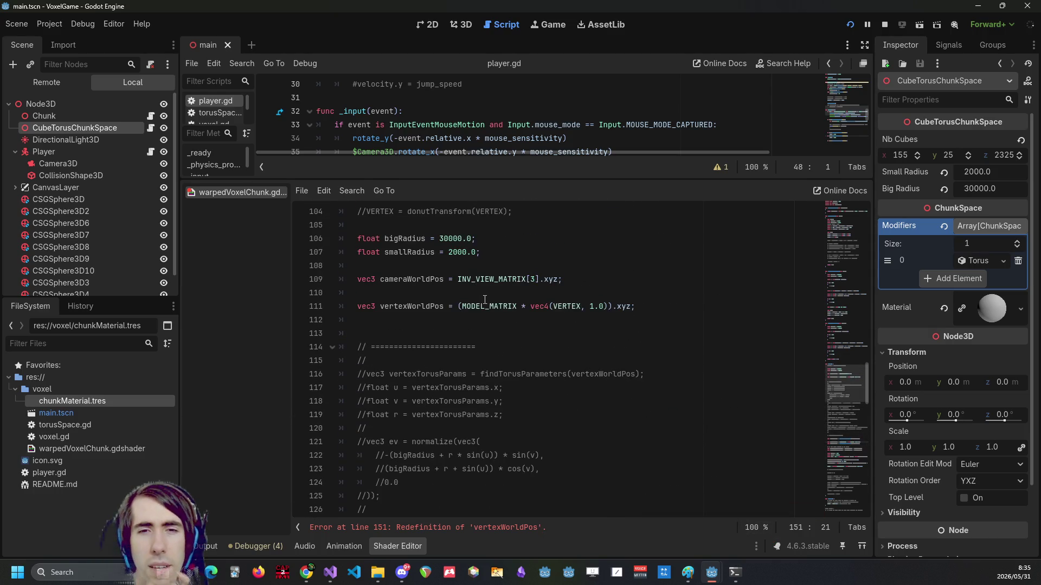
left_click(487, 307)
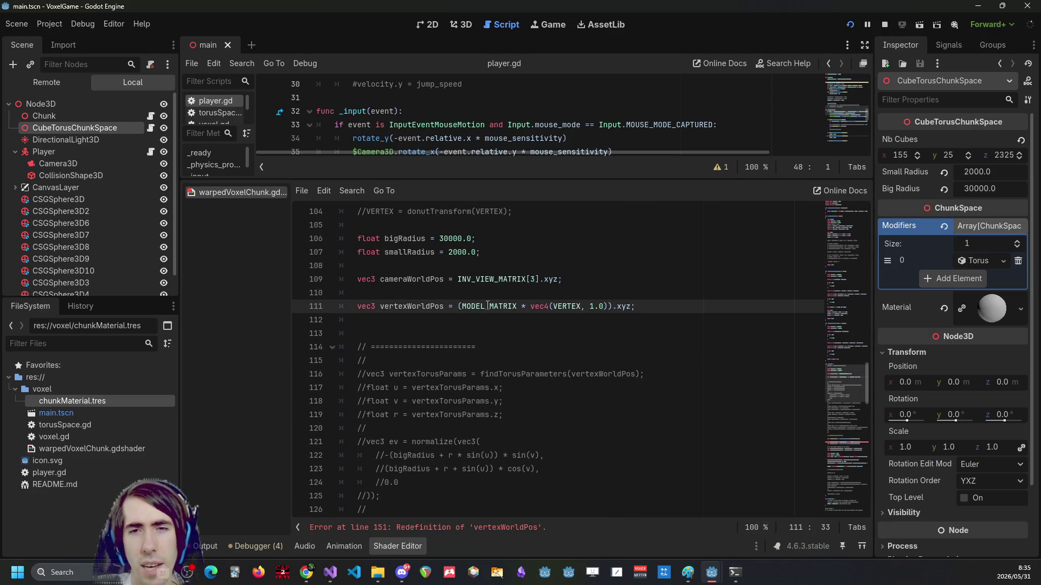
scroll(463, 347, "down", 10)
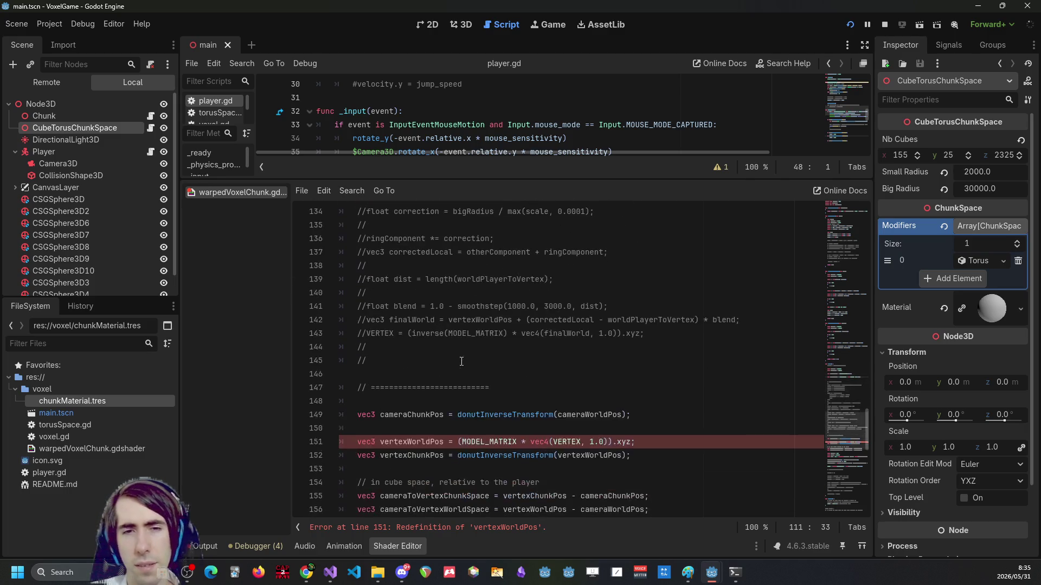
left_click(584, 443)
key("ctrl+k")
key("ctrl+s")
Highlight every use of cameraChunkPos and scroll through the vertex code.
left_click(437, 402)
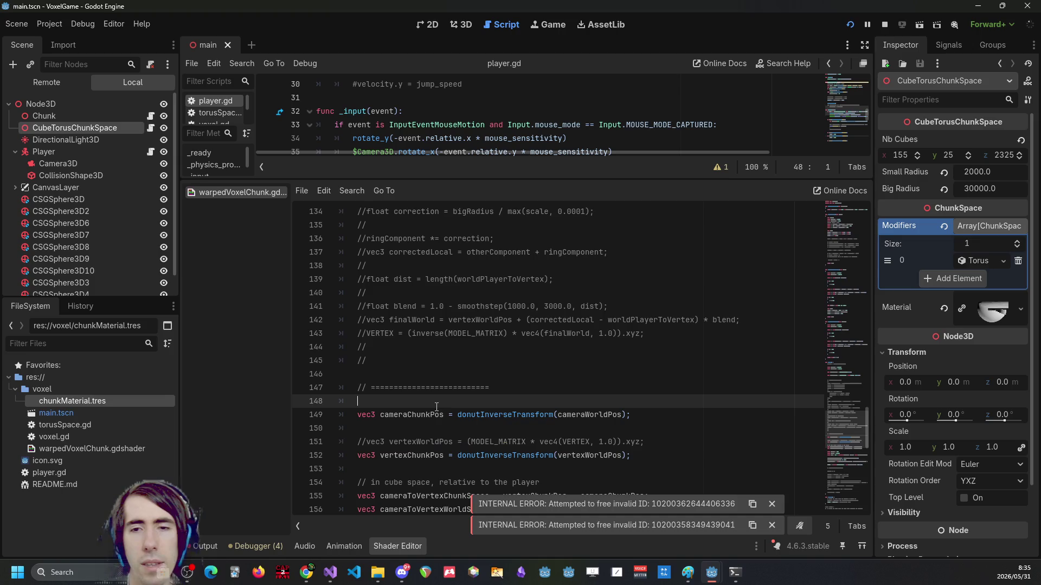
double_click(436, 415)
scroll(436, 412, "down", 2)
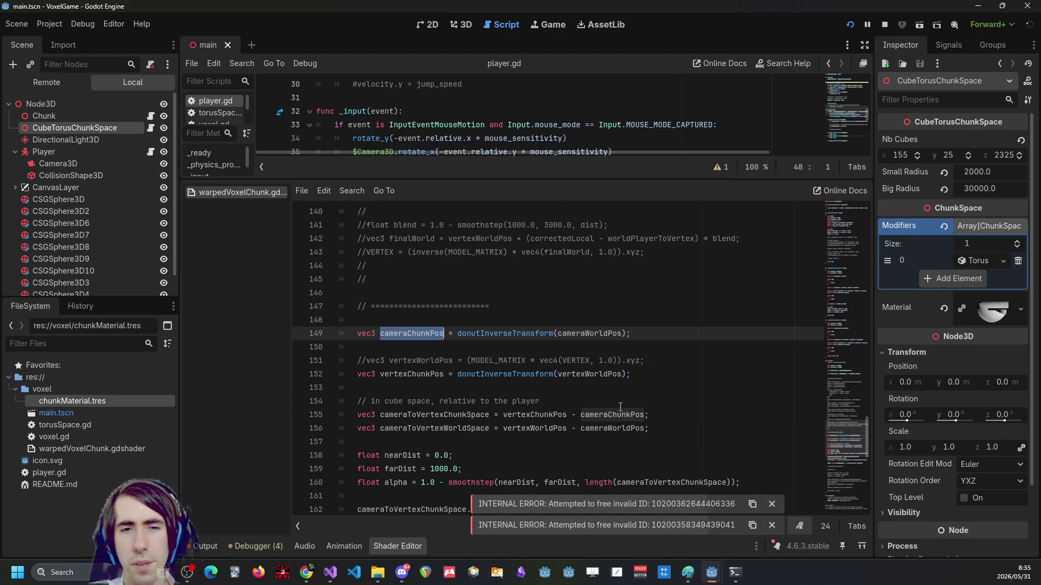
scroll(620, 407, "down", 2)
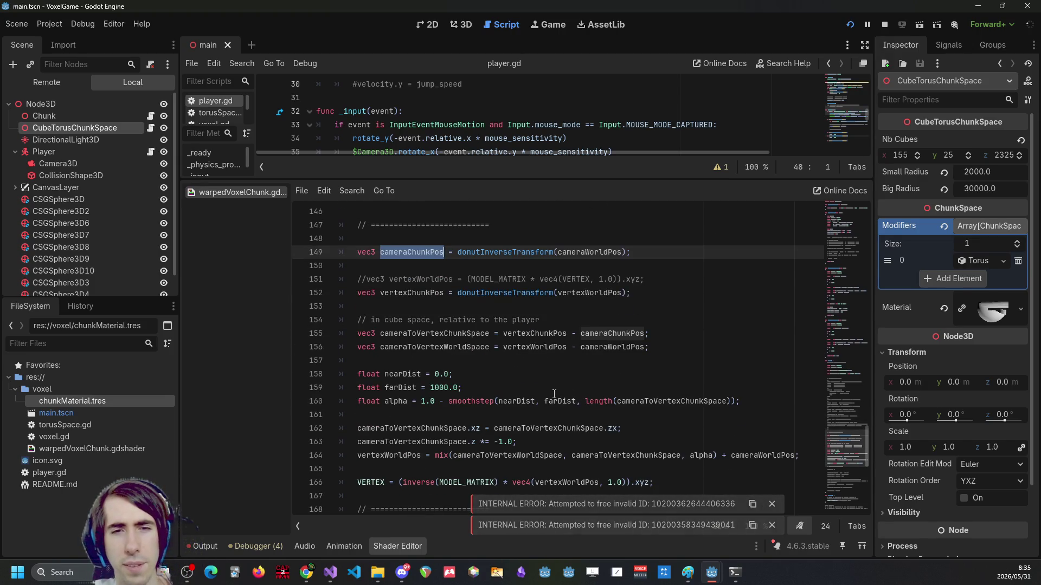
scroll(511, 370, "down", 1)
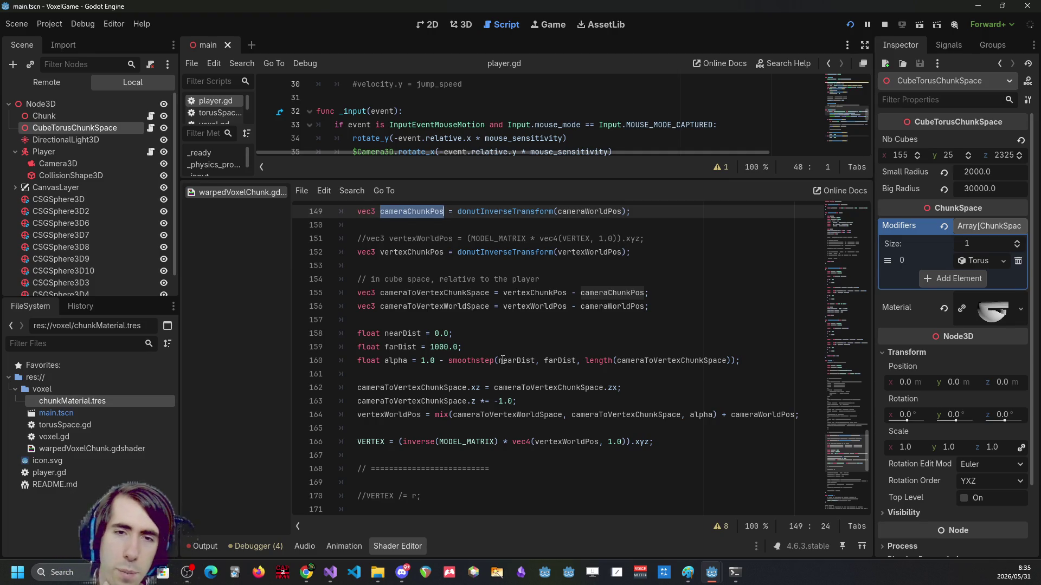
scroll(507, 359, "up", 1)
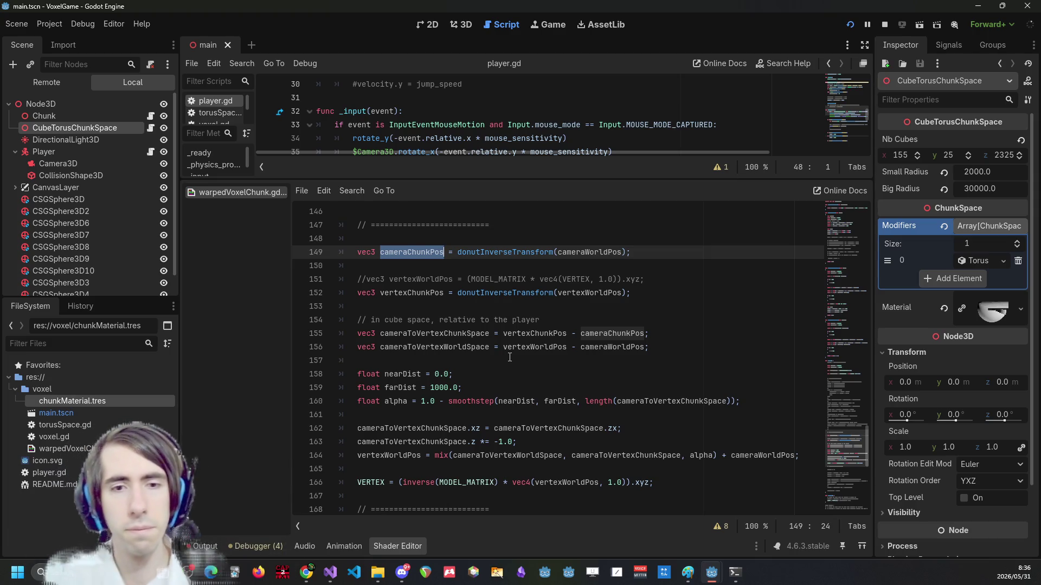
Review the x/z swap and z-flip blending code, then close the old VoxelGame (DEBUG) window.
scroll(571, 411, "down", 1)
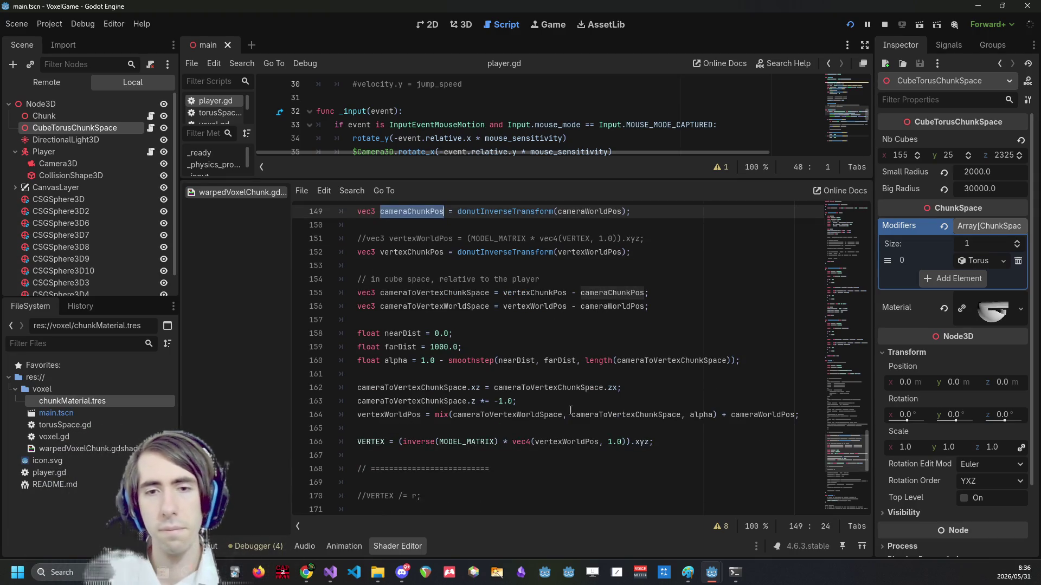
left_click(571, 411)
left_click(572, 401)
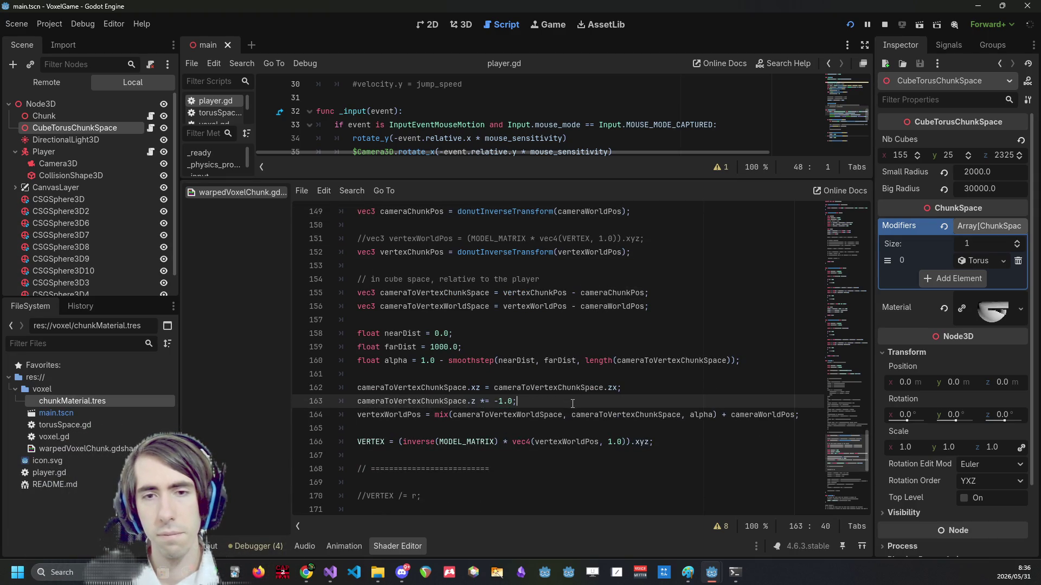
scroll(571, 406, "up", 1)
scroll(571, 406, "down", 1)
mouse_move(712, 572)
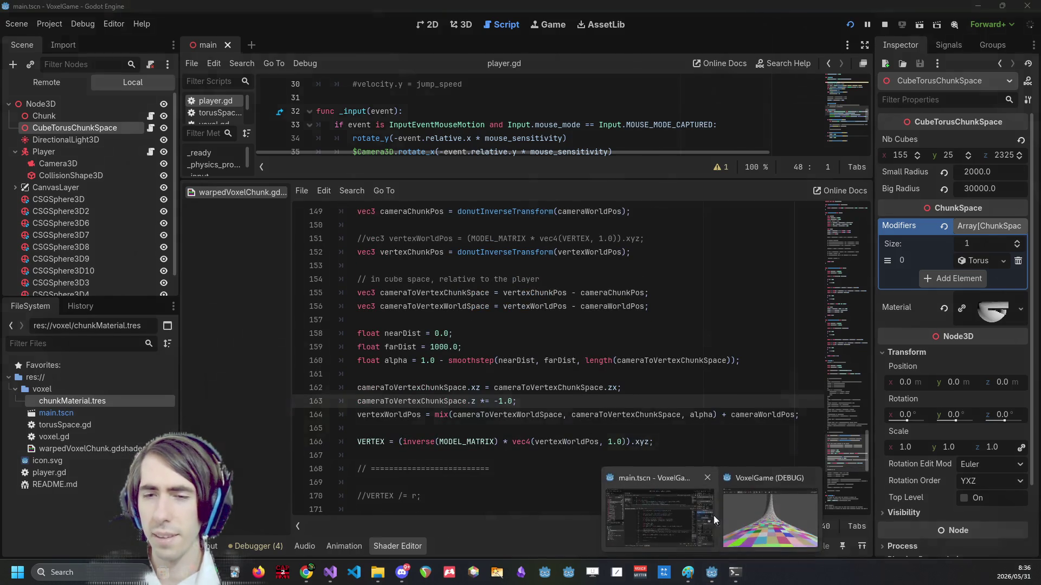
left_click(817, 477)
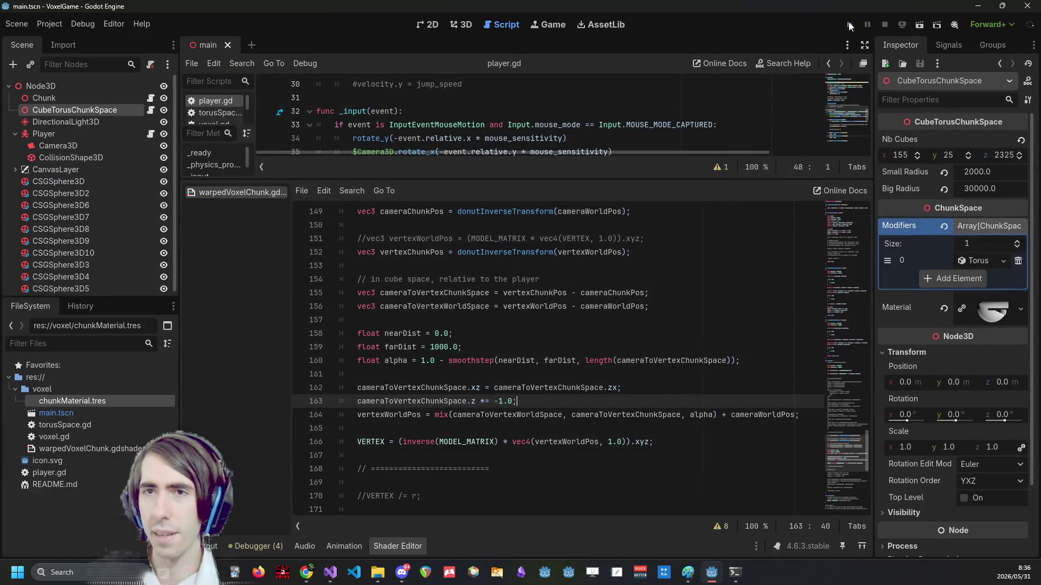
Launch VoxelGame to fly around the torus with the re-enabled cube-space shader.
left_click(848, 24)
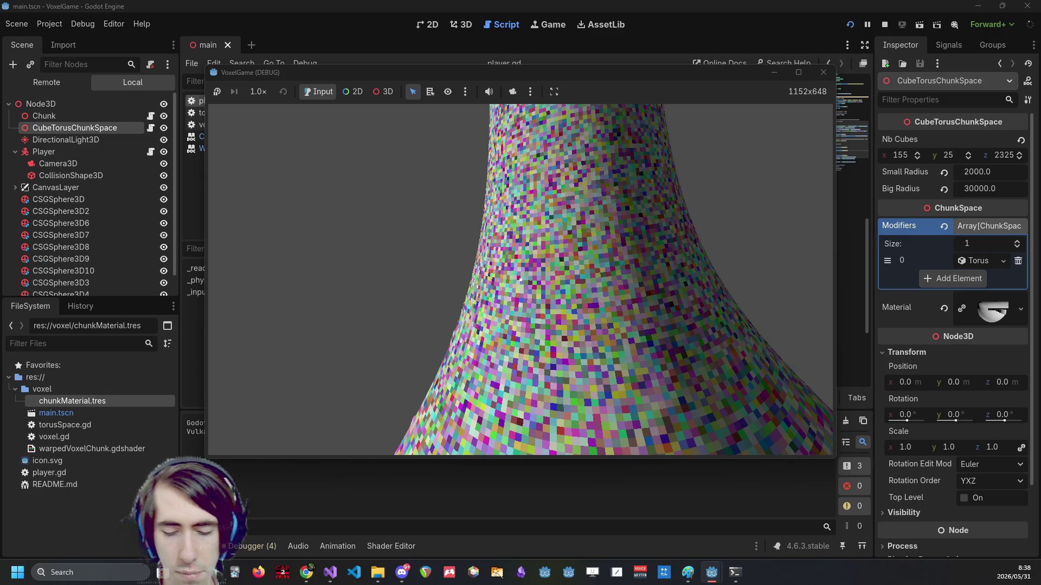
Stop the running game, collapse the Output panel, and return to the Shader Editor.
key("F8")
scroll(521, 280, "down", 1)
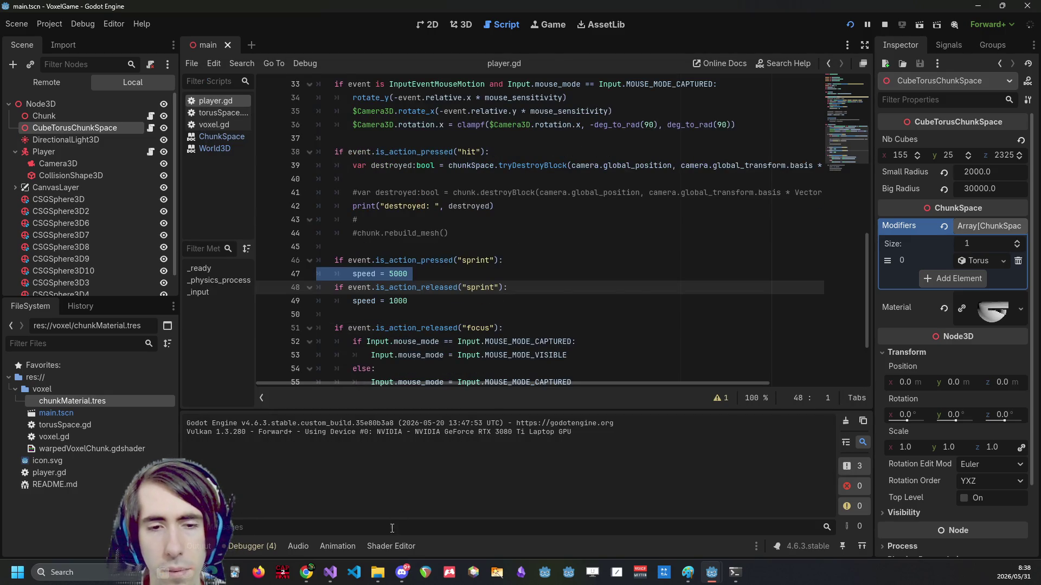
key("ctrl+j")
left_click(509, 303)
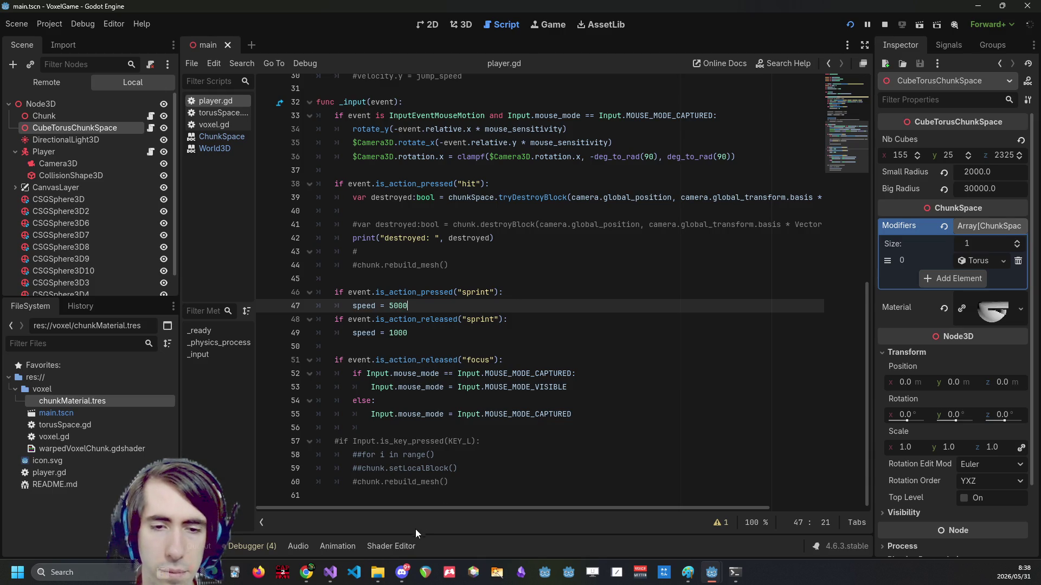
left_click(391, 546)
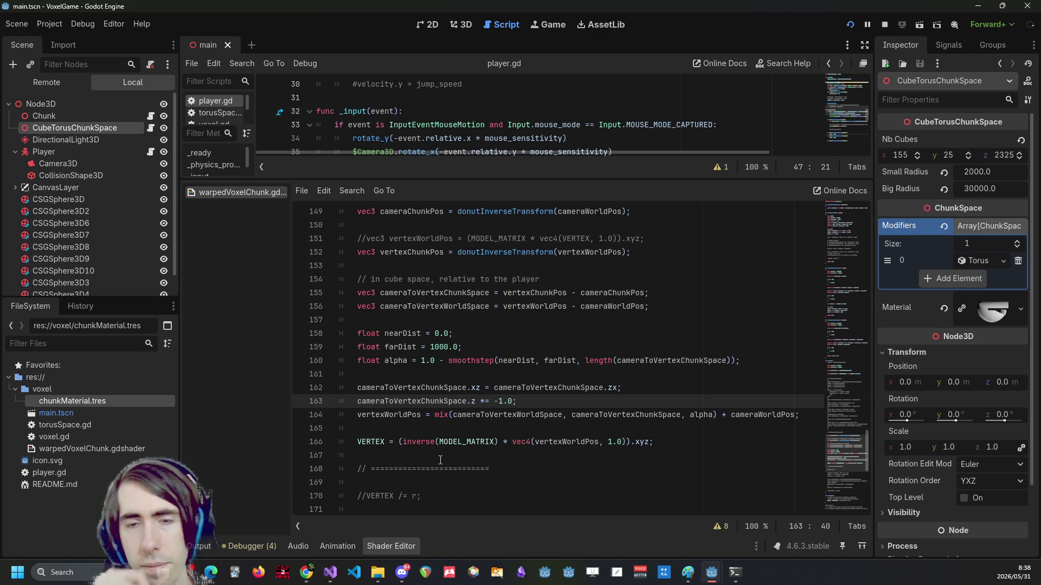
Duplicate the line 152 vertexChunkPos declaration onto line 153 with Ctrl+Shift+D.
scroll(732, 262, "up", 3)
left_click(421, 373)
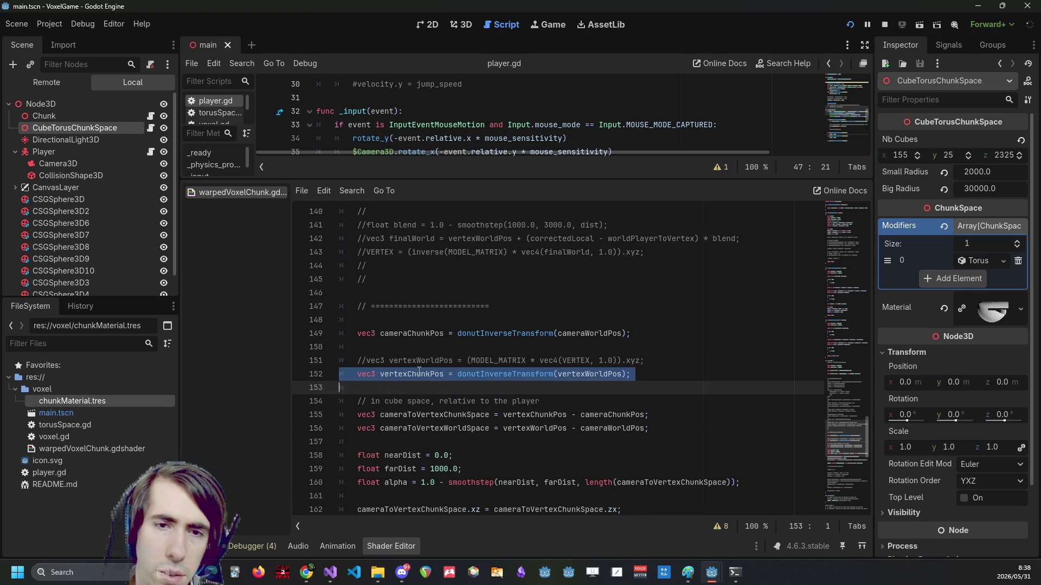
double_click(423, 373)
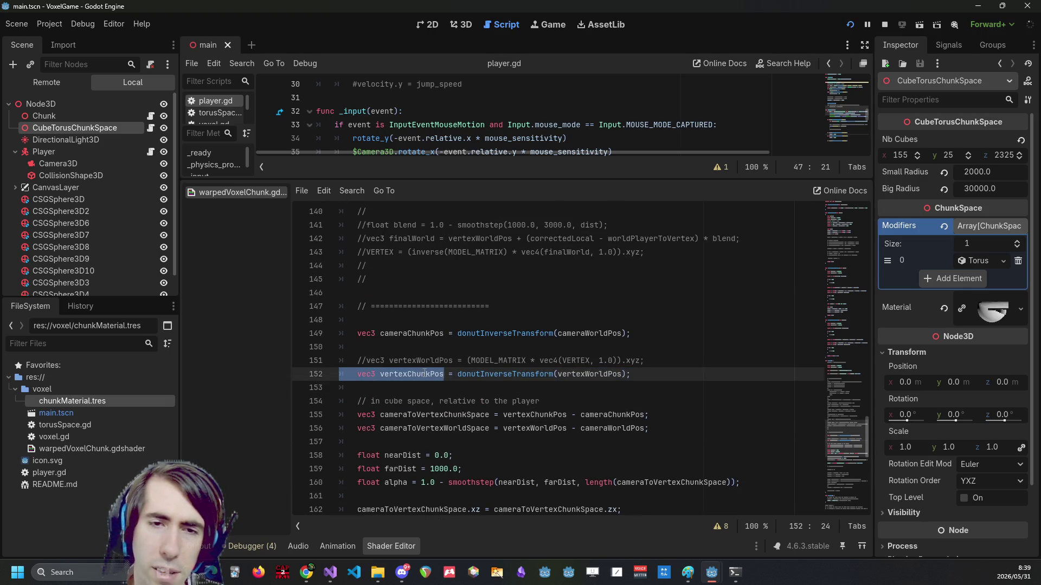
left_click(430, 374)
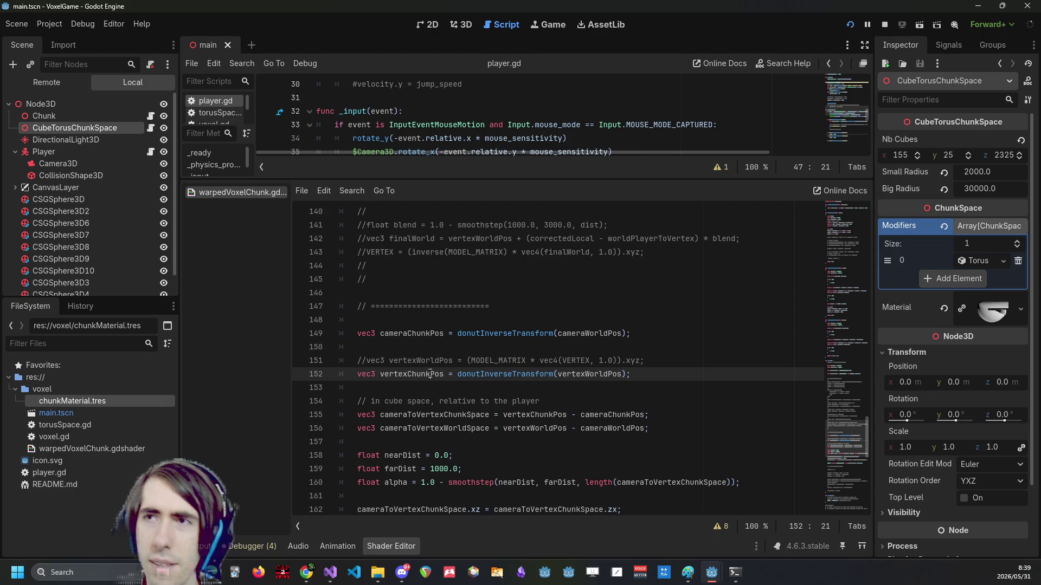
double_click(431, 374)
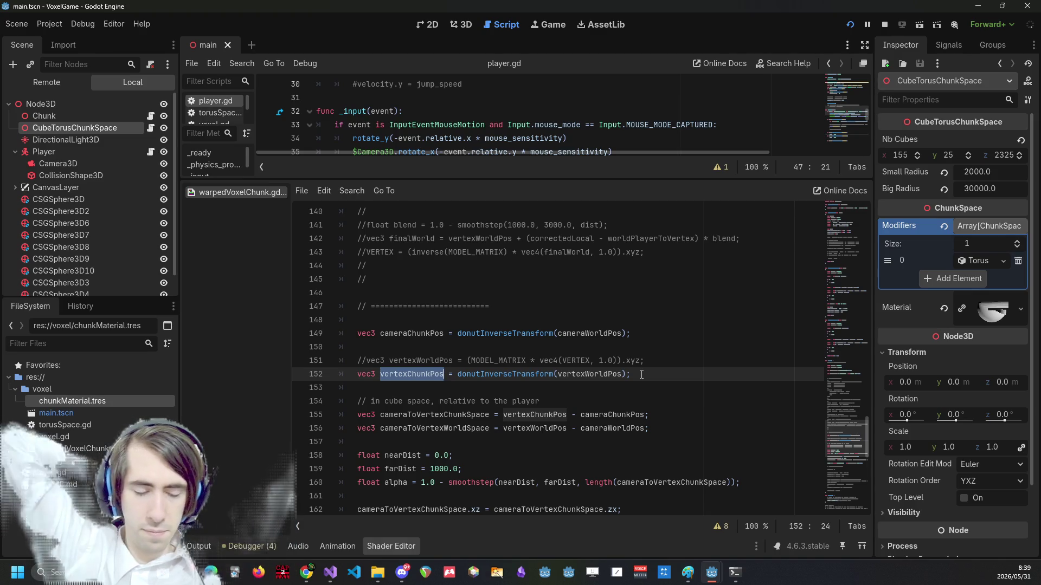
mouse_move(642, 374)
left_mouse_down()
mouse_move(236, 395)
mouse_move(245, 377)
left_mouse_up()
key("End")
key("ctrl+shift+d")
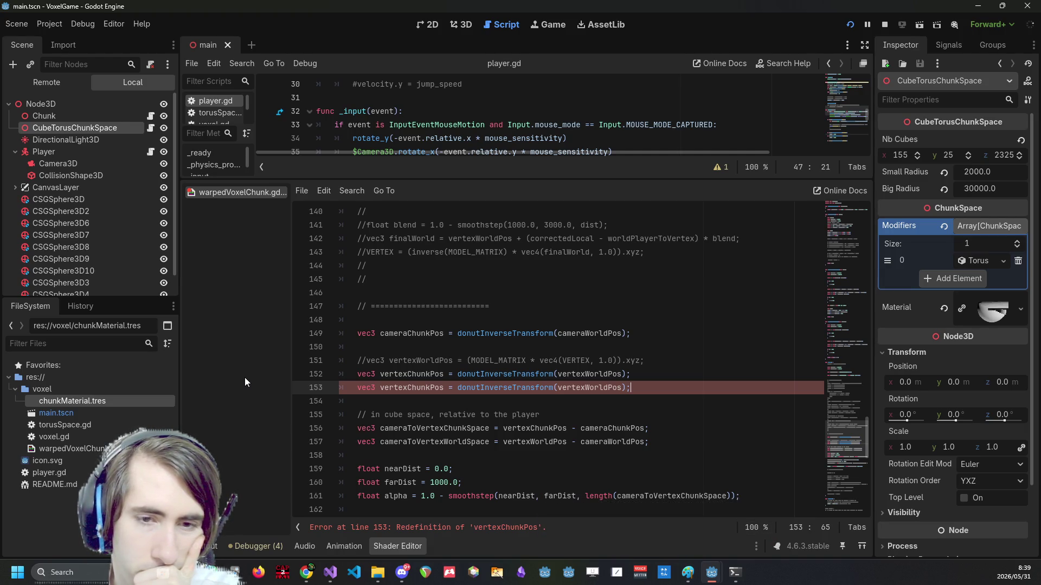
Highlight the uses of vertexChunkPos and move to the end of the duplicated line 153.
scroll(417, 336, "down", 1)
double_click(417, 333)
triple_click(416, 334)
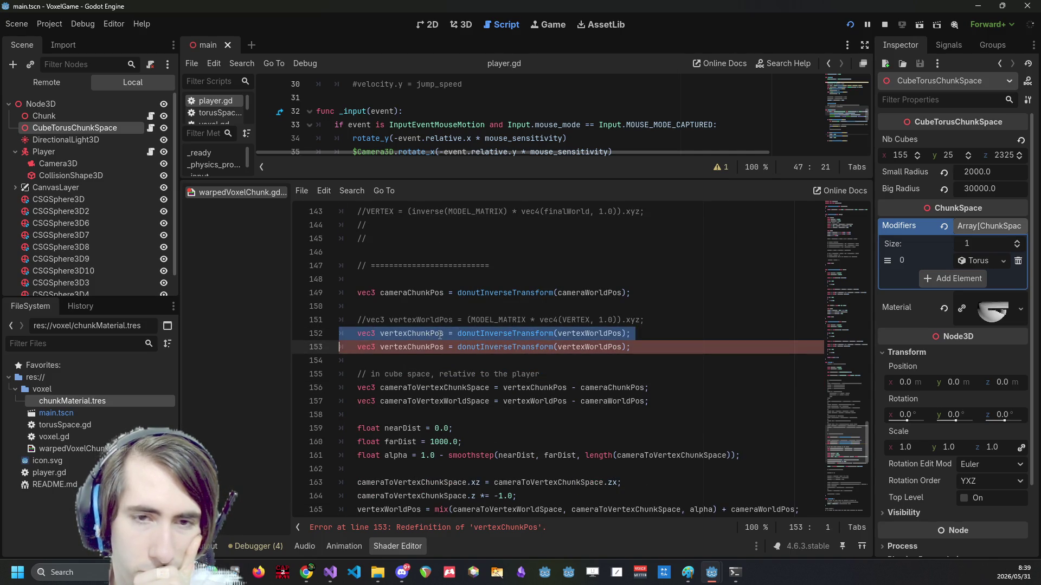
scroll(440, 335, "down", 2)
left_click(432, 252)
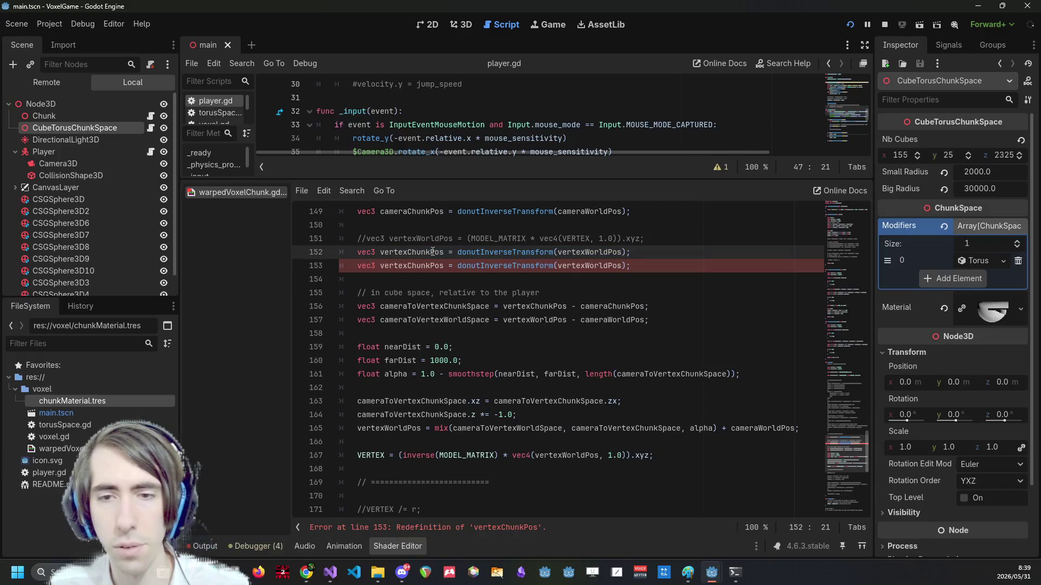
double_click(432, 252)
scroll(432, 252, "down", 3)
scroll(619, 353, "up", 4)
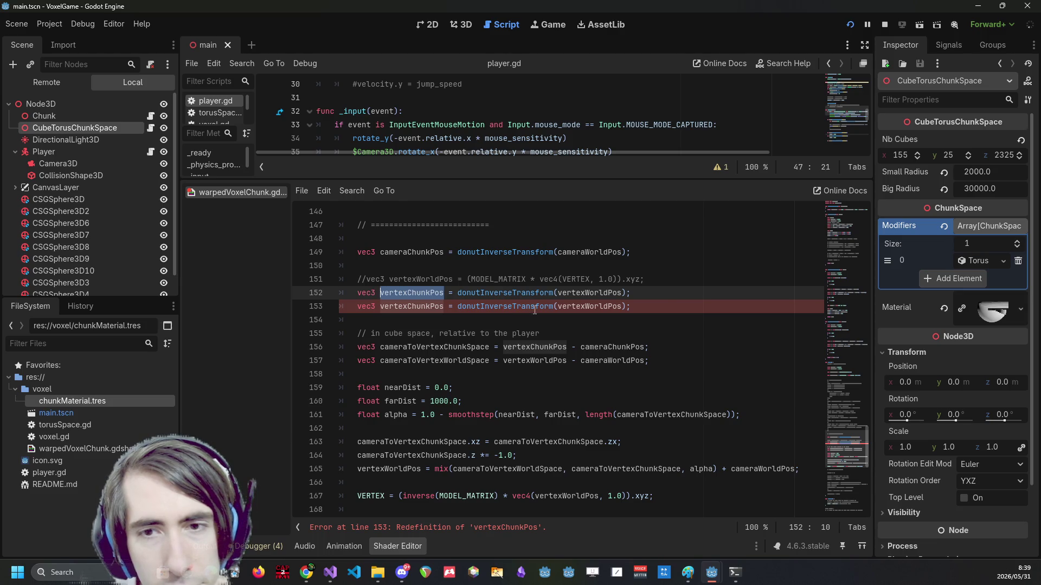
key("Down")
key("End")
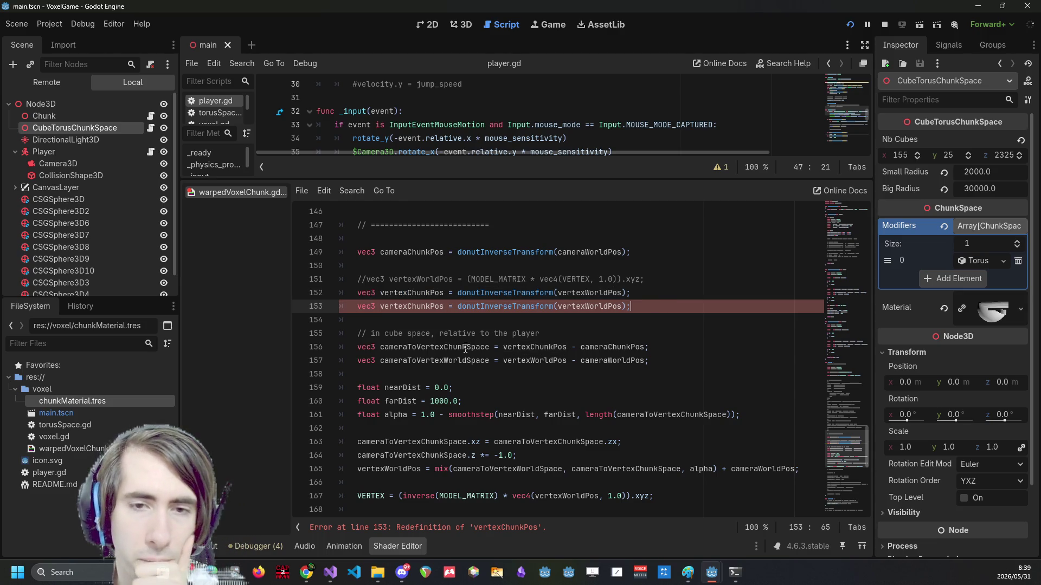
Check cameraToVertexChunkSpace on line 156, then select the duplicated vertexChunkPos line 153.
double_click(466, 348)
left_click(532, 349)
double_click(532, 349)
triple_click(473, 347)
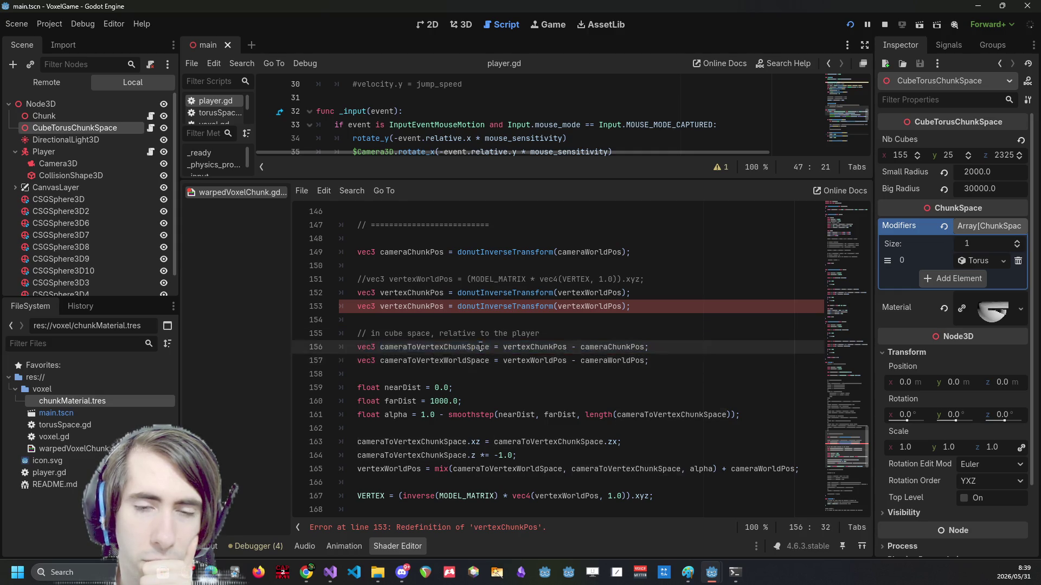
left_click(480, 346)
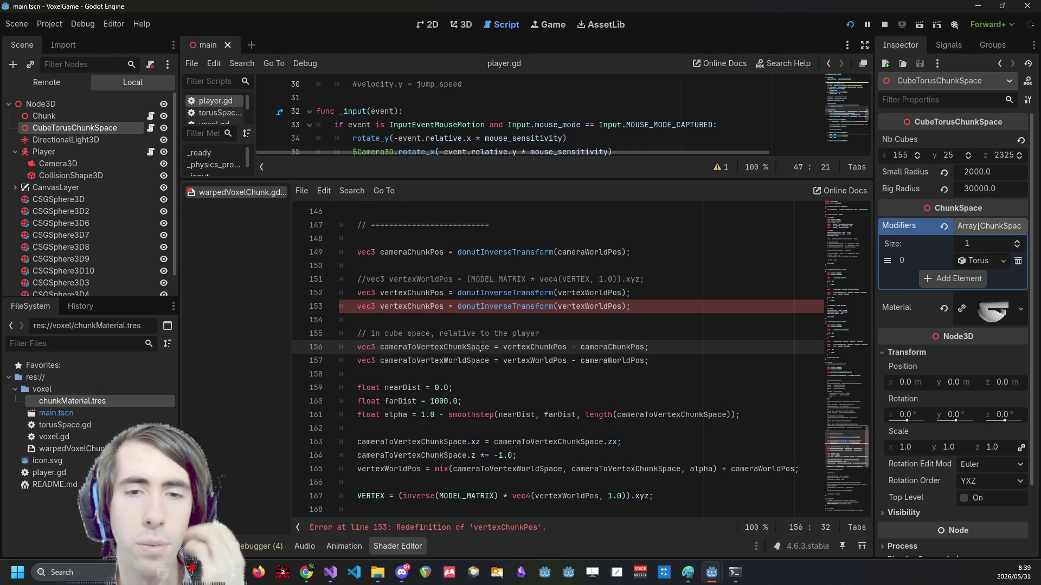
double_click(480, 347)
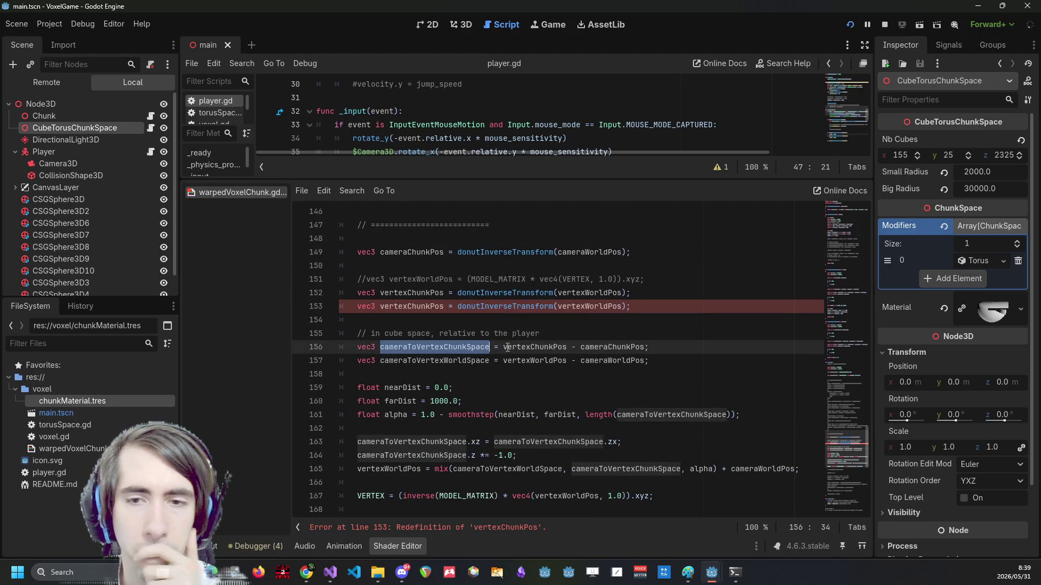
left_click_drag(676, 306, 327, 305)
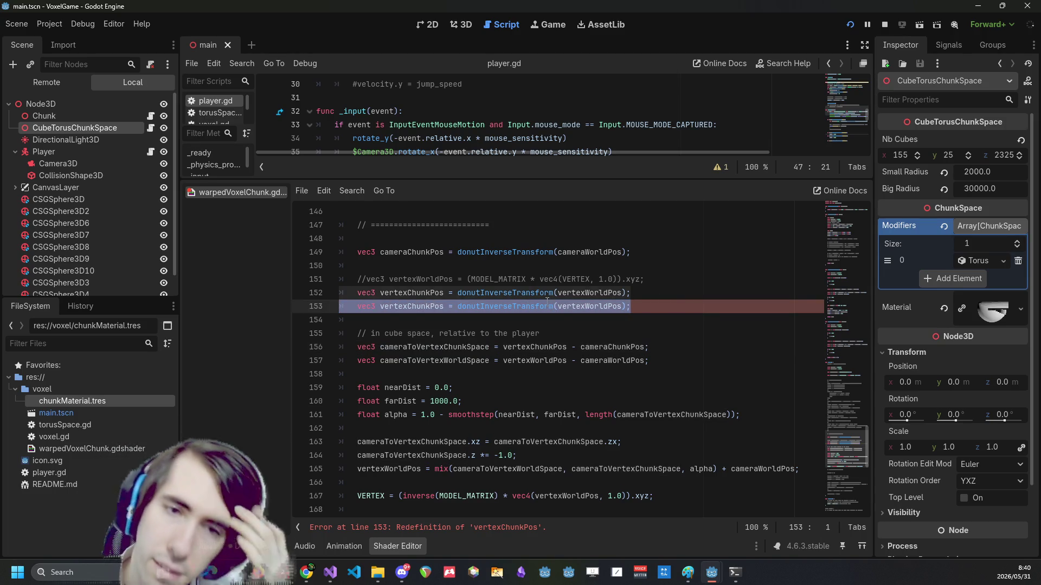
Inspect the Chunk node's properties, return to CubeTorusChunkSpace, and scroll up the shader.
left_click(64, 117)
left_click(69, 129)
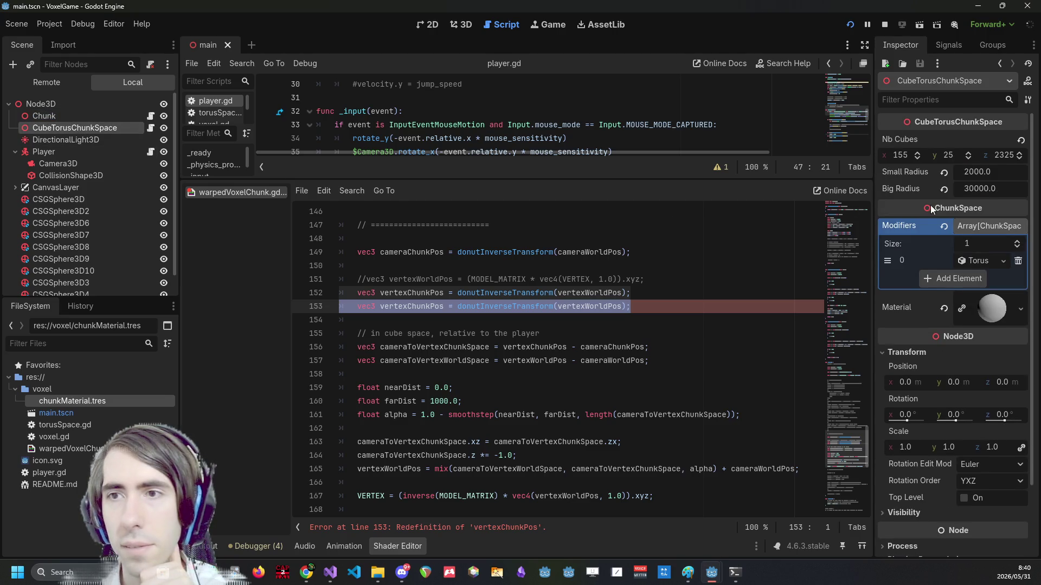
scroll(481, 353, "up", 2)
scroll(482, 352, "up", 3)
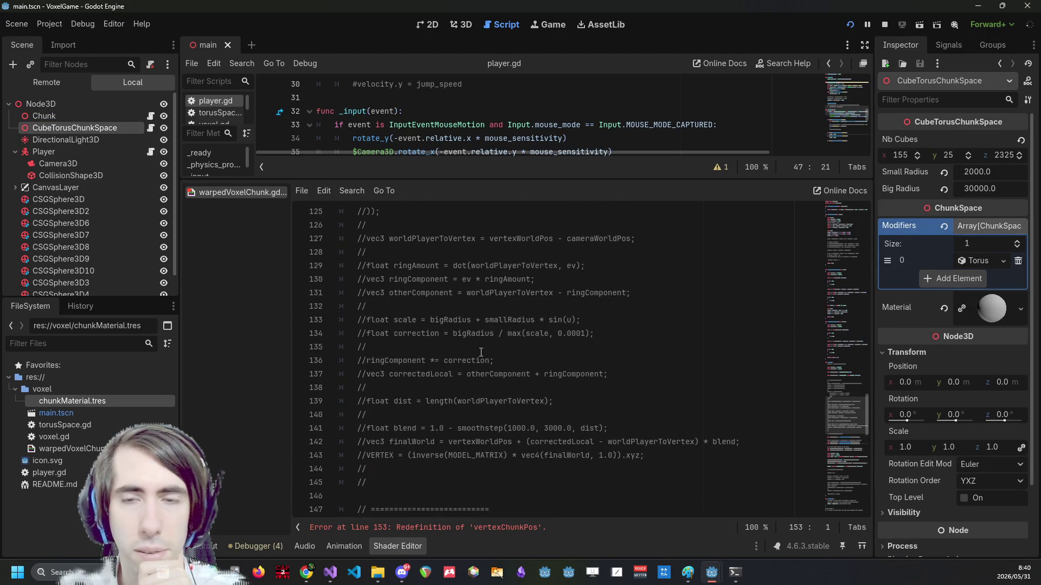
scroll(481, 353, "down", 1)
scroll(481, 352, "up", 12)
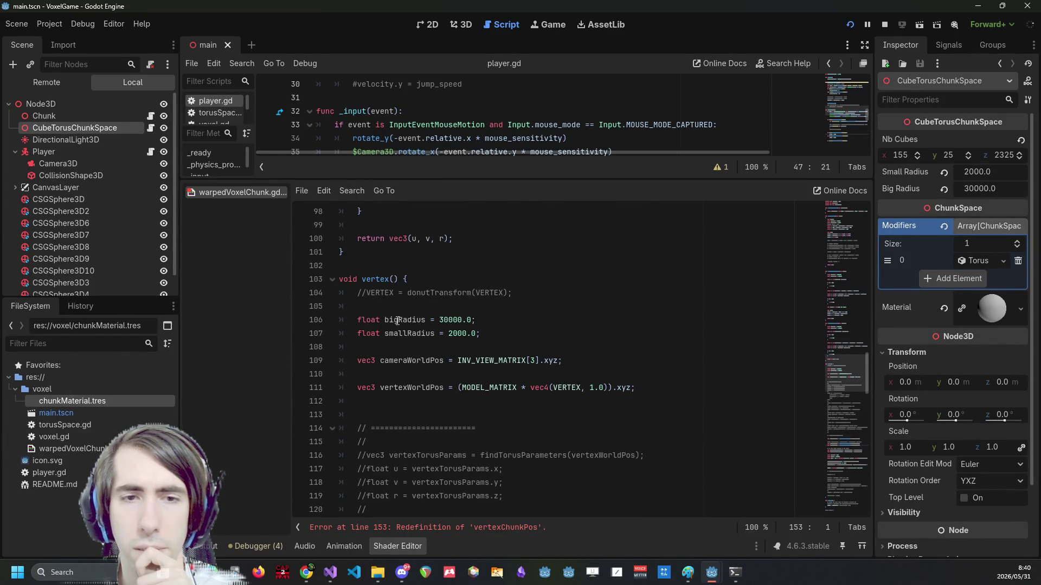
scroll(402, 334, "up", 4)
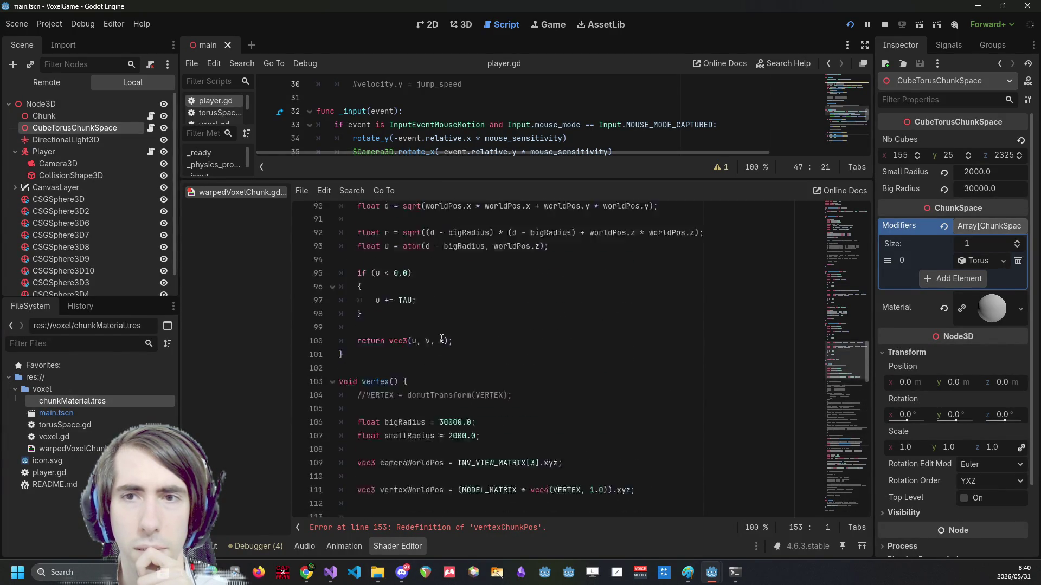
left_click_drag(842, 351, 844, 216)
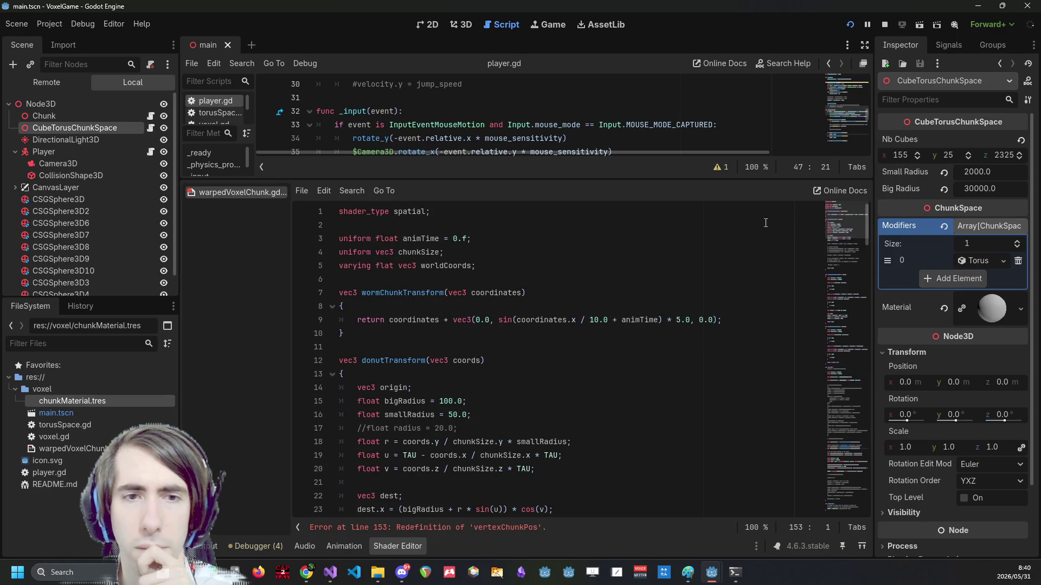
Highlight where the chunkSize uniform is used, then scroll down to the vertex() function.
left_click(451, 271)
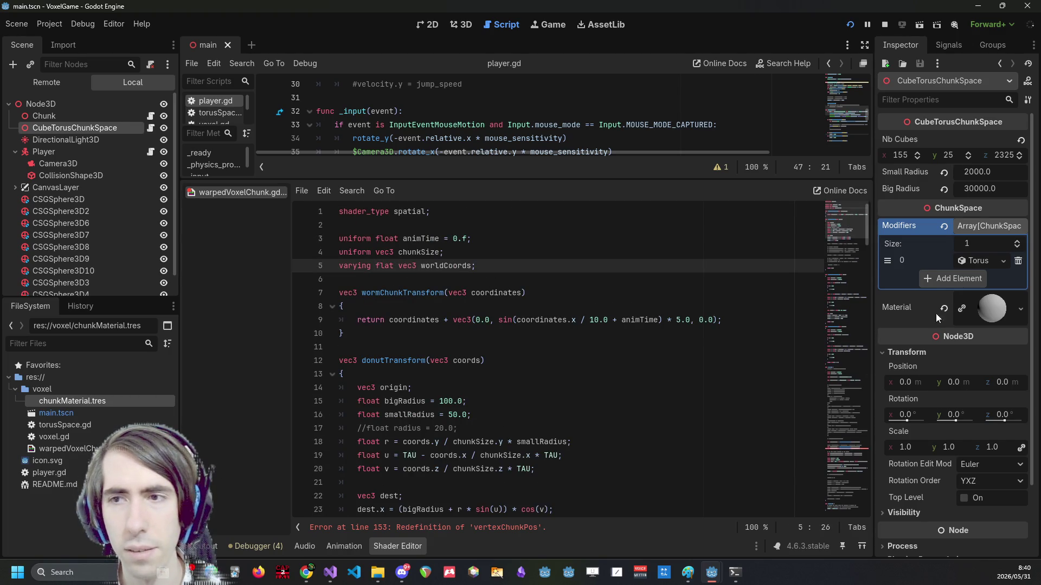
left_click(426, 251)
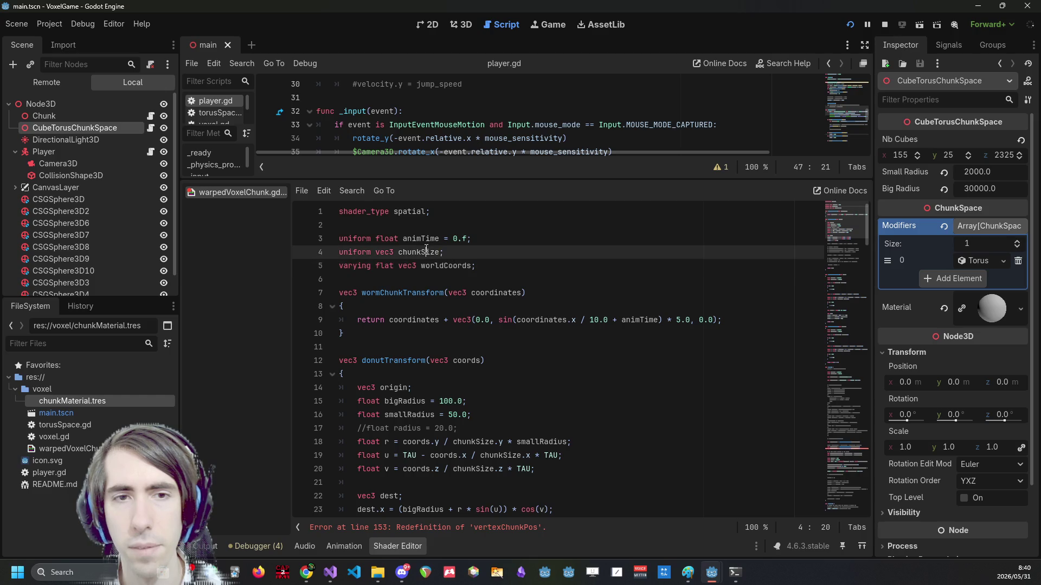
double_click(426, 251)
scroll(490, 328, "down", 20)
scroll(477, 328, "down", 19)
scroll(477, 328, "down", 2)
scroll(613, 366, "down", 6)
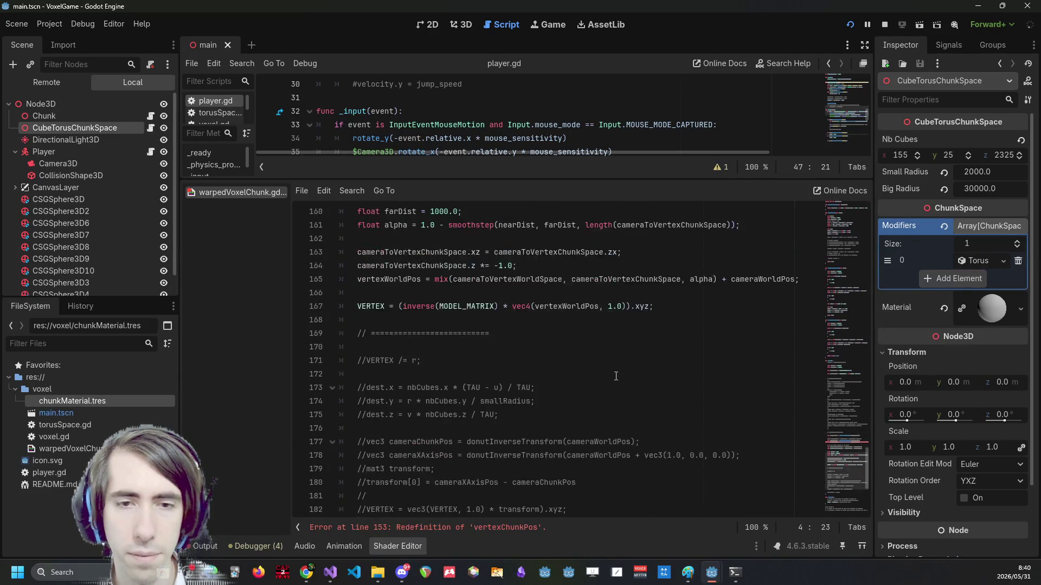
scroll(616, 376, "up", 20)
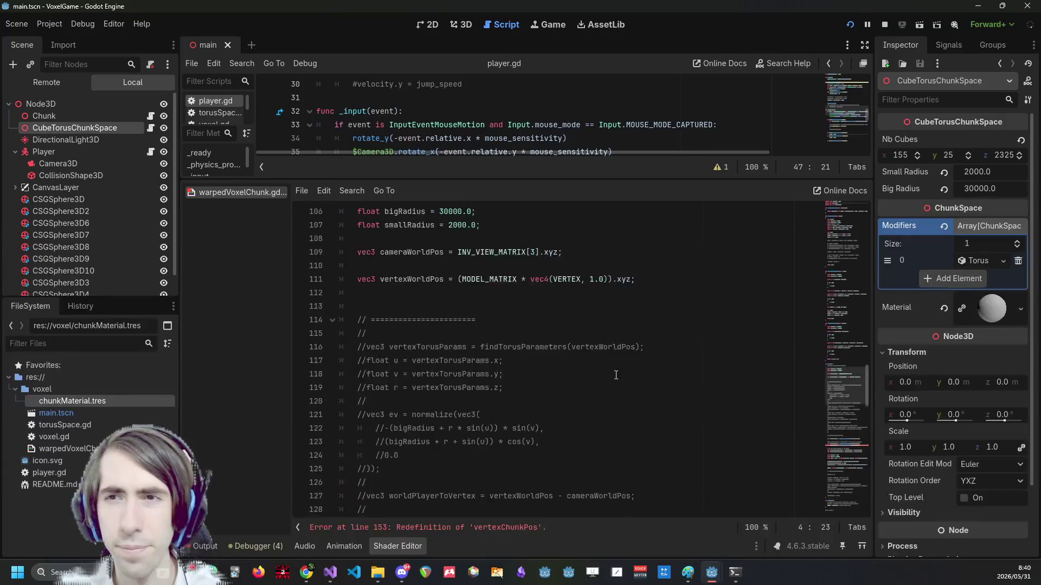
scroll(596, 373, "down", 12)
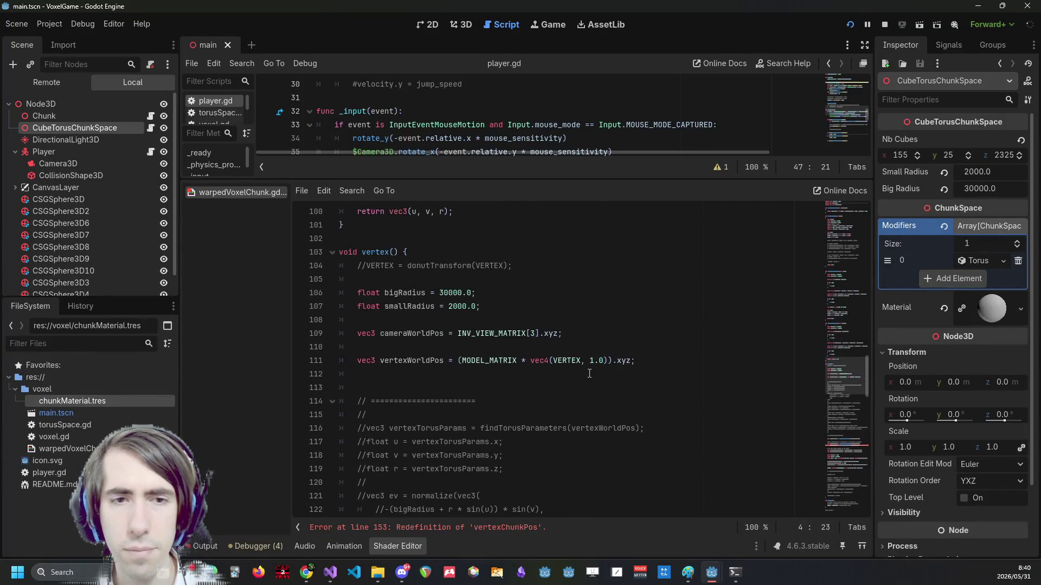
Begin a float declaration on the empty line 112 of vertex().
left_click(619, 271)
key("Up")
key("Up")
scroll(596, 270, "up", 2)
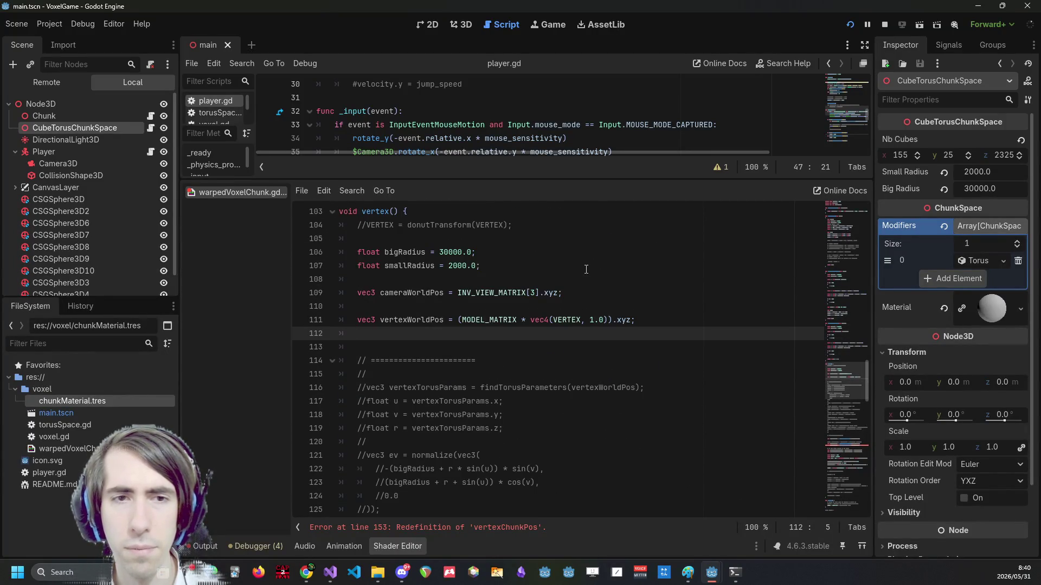
type("float3")
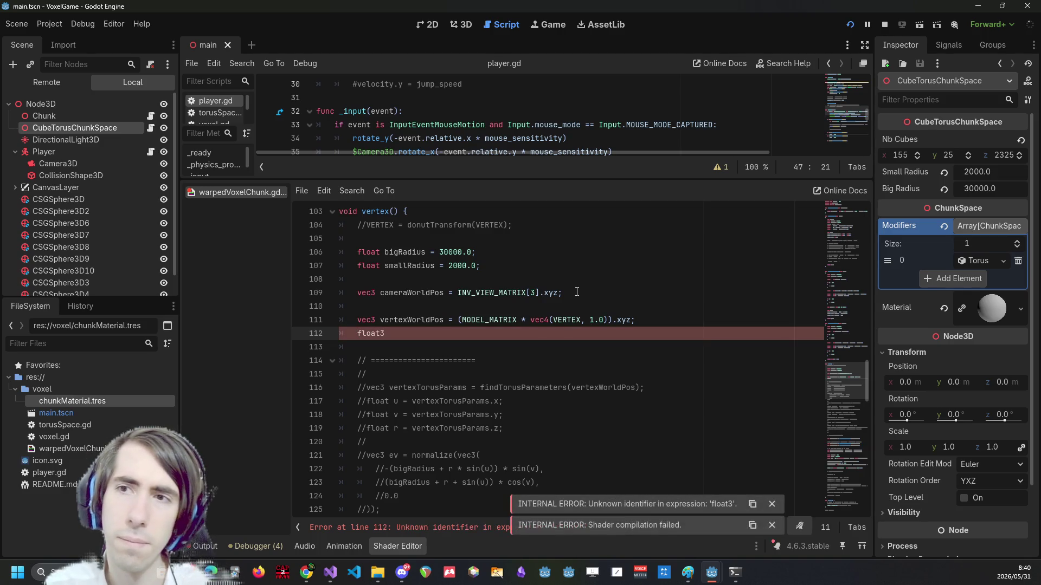
Rewrite line 112 as vec3 nbCubes = vec3(155, 25, 2325); after a few false starts.
key("ctrl+BackSpace")
type("float")
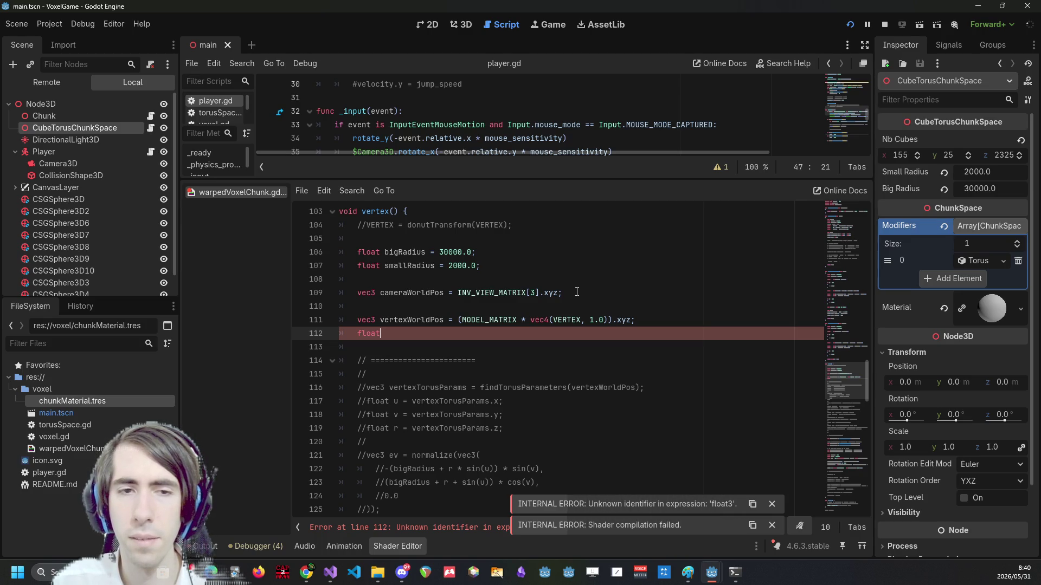
key("ctrl+BackSpace")
type("vec3 ")
type("normalDir")
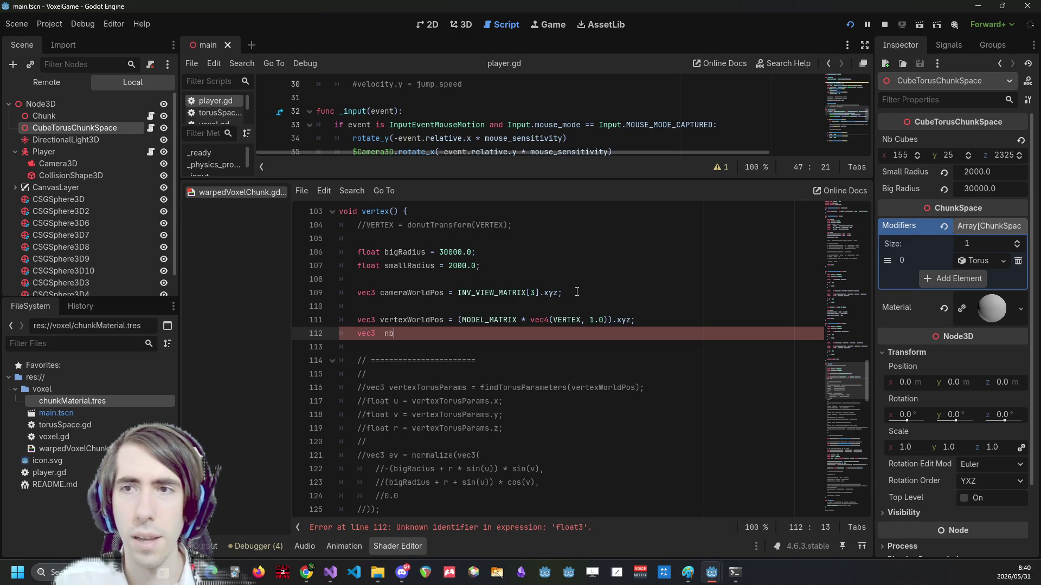
key("ctrl+BackSpace")
type("nbCu")
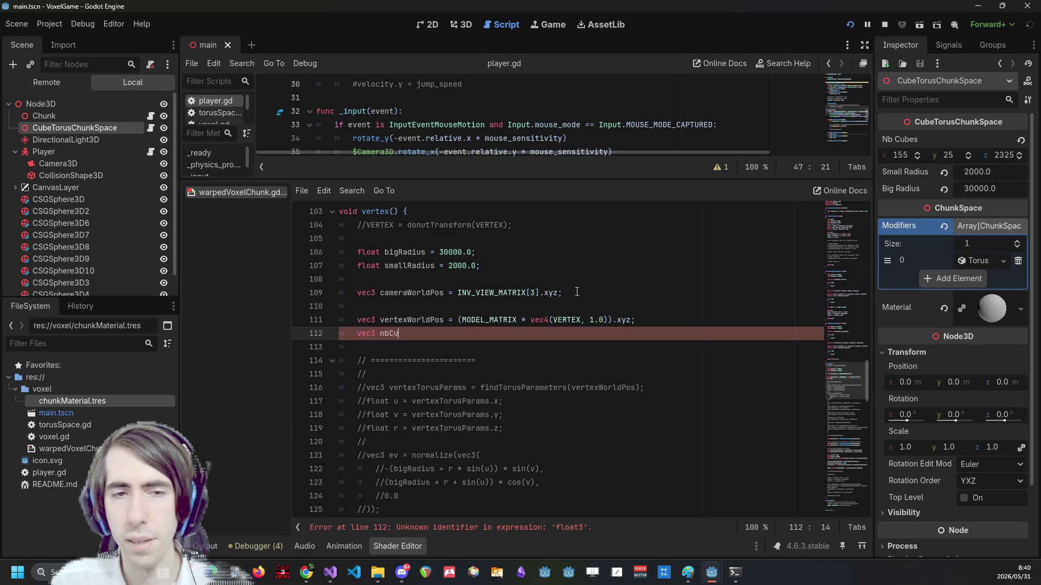
type("bes = vec3(166")
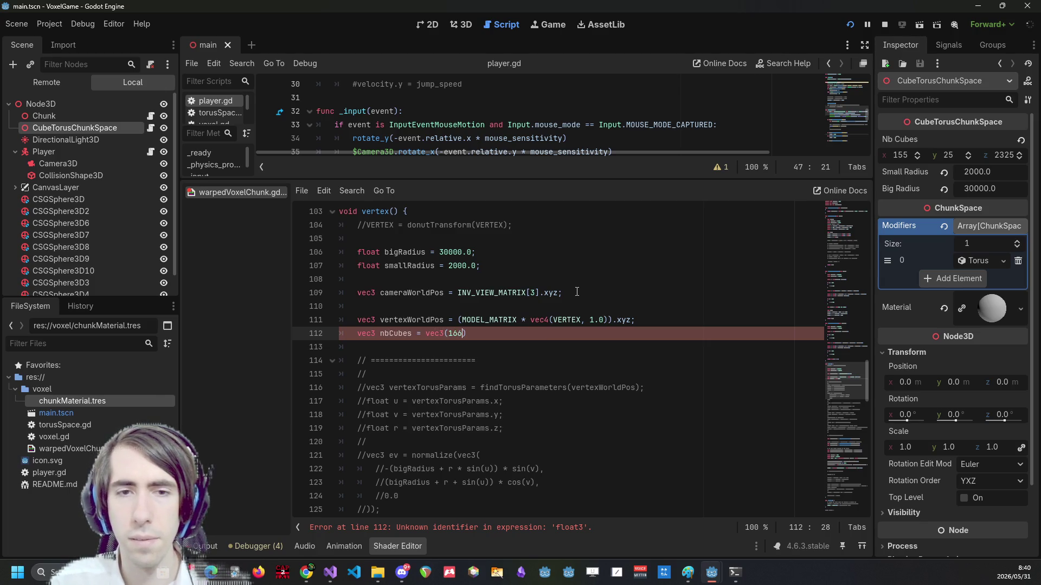
key("BackSpace")
type("55, 25, ")
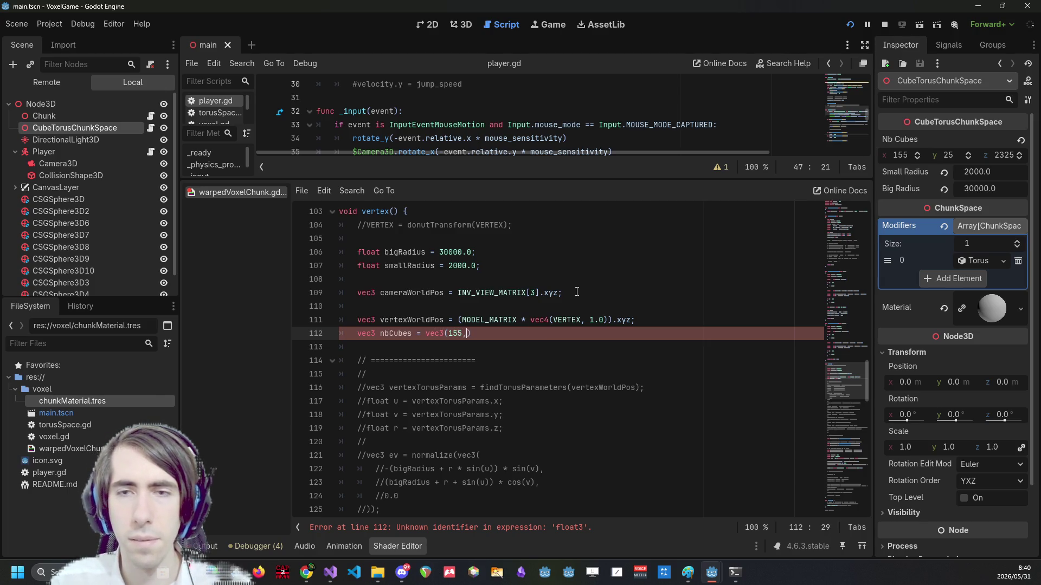
type("2325);")
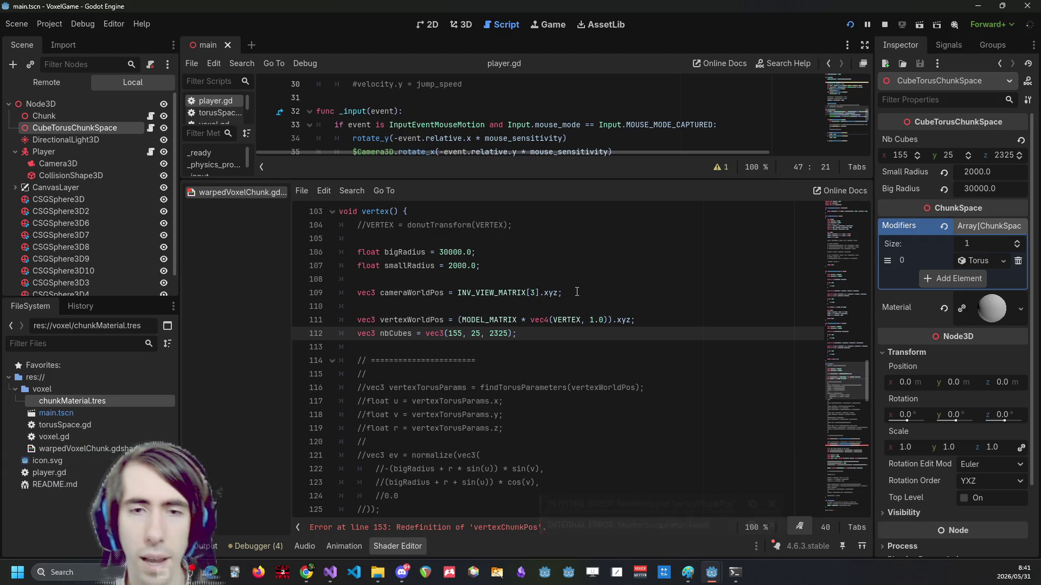
Rewrite line 153 as vertexChunkPos2 = vertexChunkPos + nbCubes;.
double_click(410, 330)
scroll(440, 363, "down", 13)
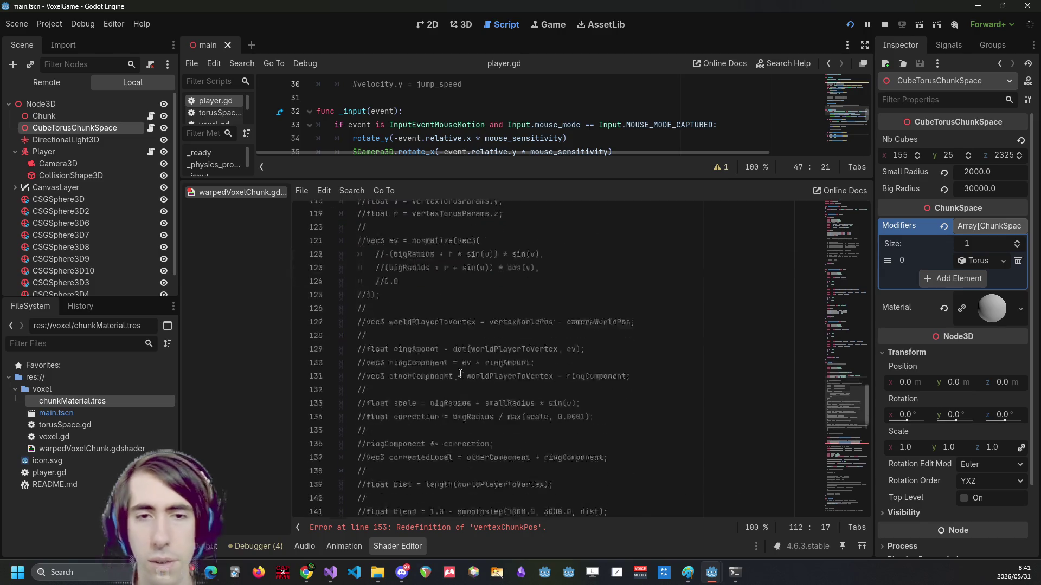
scroll(469, 396, "down", 1)
left_click(624, 320)
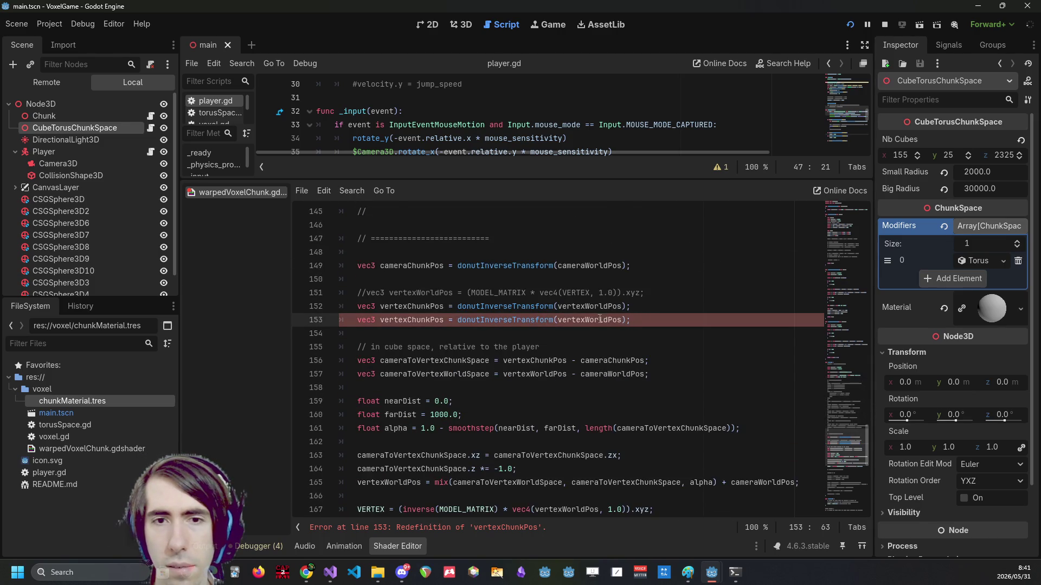
double_click(440, 320)
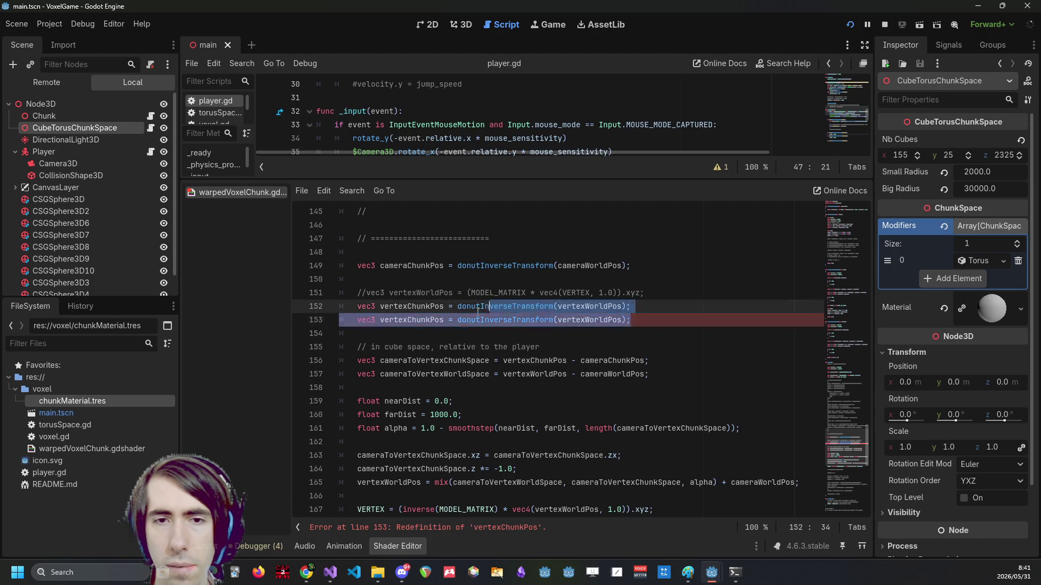
left_click_drag(631, 320, 462, 320)
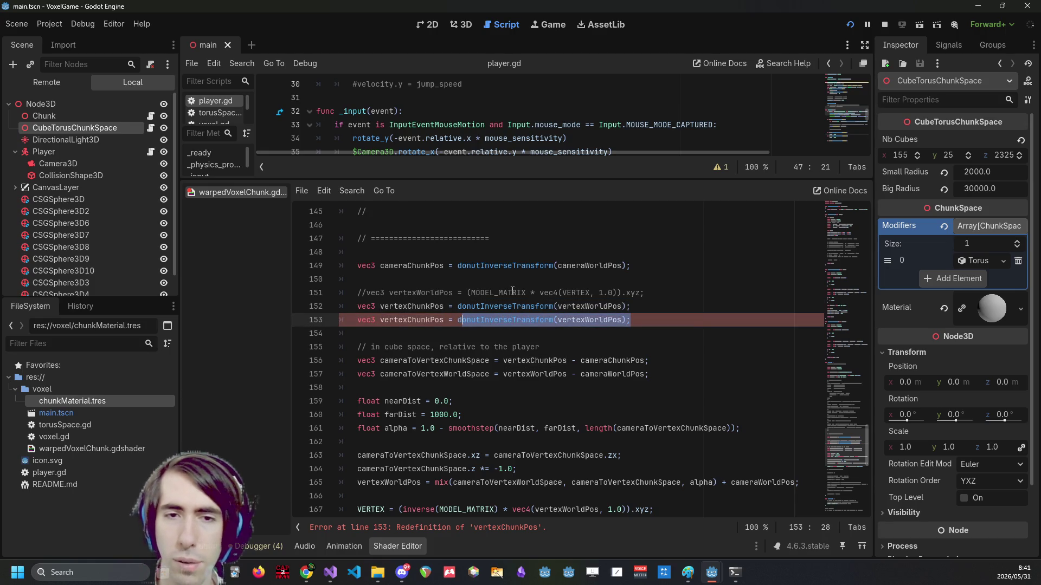
key("BackSpace")
key("BackSpace")
type("2 =nbCubes =")
key("Left")
key("Left")
key("Left")
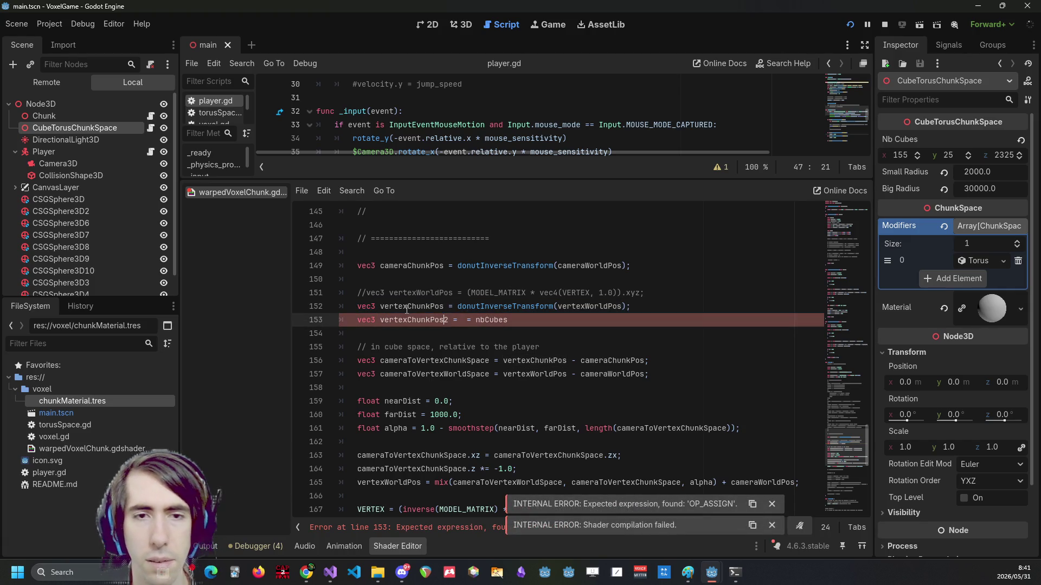
key("BackSpace")
key("BackSpace")
key("BackSpace")
type("vertexChunkPos +")
key("End")
type(";")
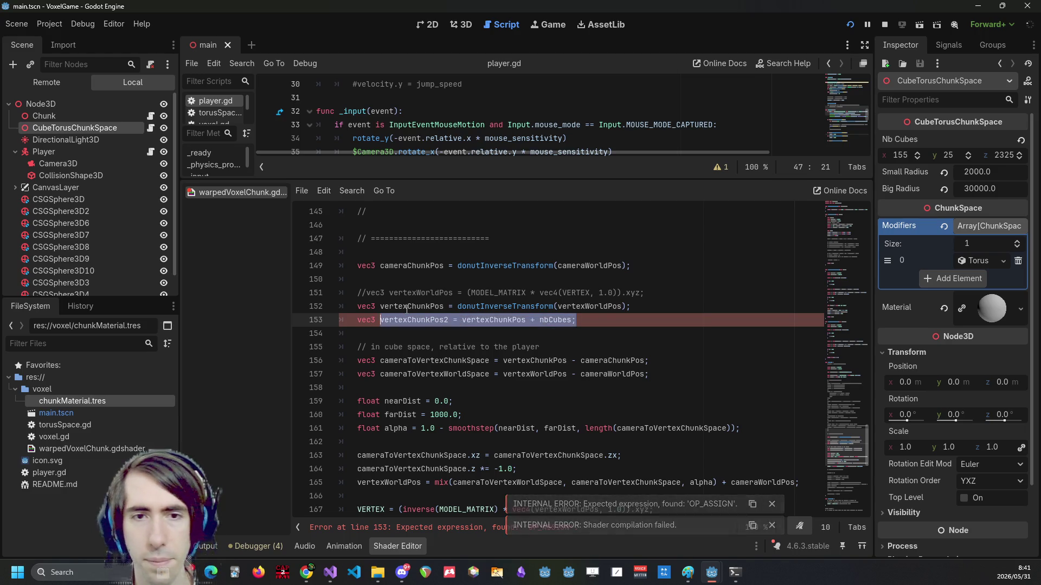
Add line 154 as vertexChunkPos3 = vertexChunkPos - nbCubes; and save the shader.
key("Return")
type("vec3 vertexChunkPos2 = vertexChunkPos + nbCubes;")
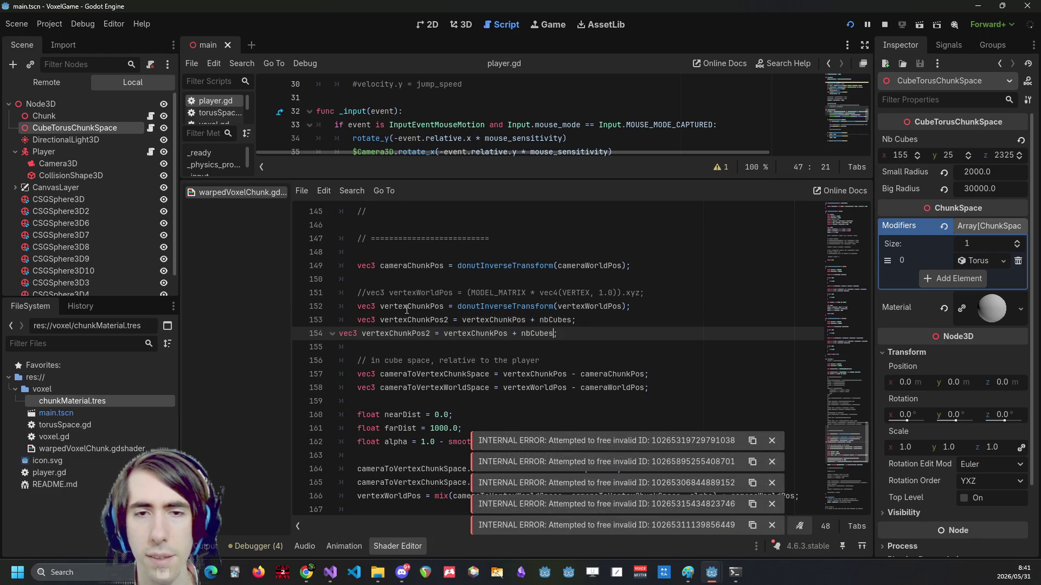
key("BackSpace")
type("-")
key("Home")
key("Tab")
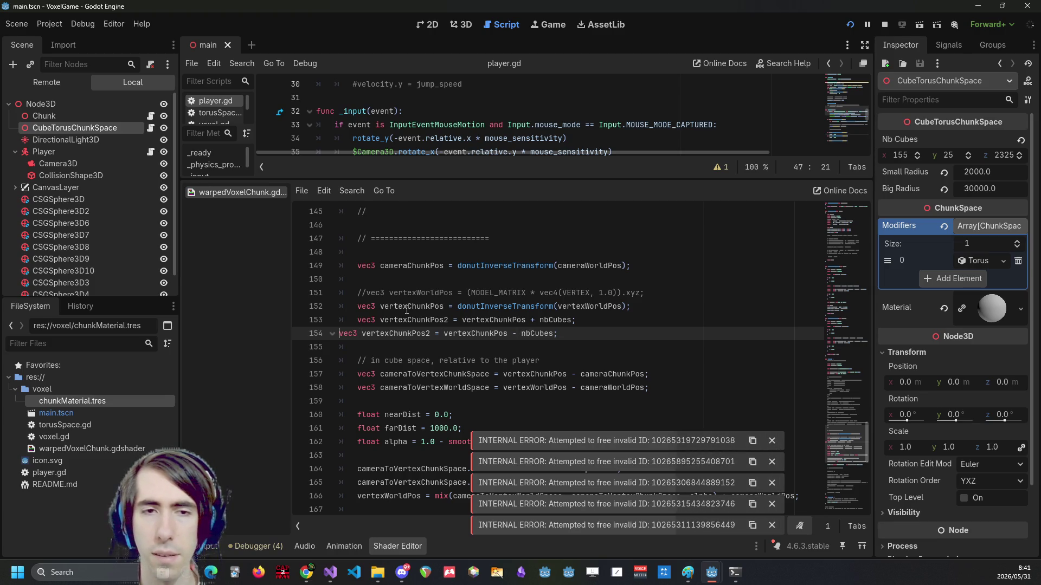
key("ctrl+Right")
key("ctrl+Right")
key("BackSpace")
type("3")
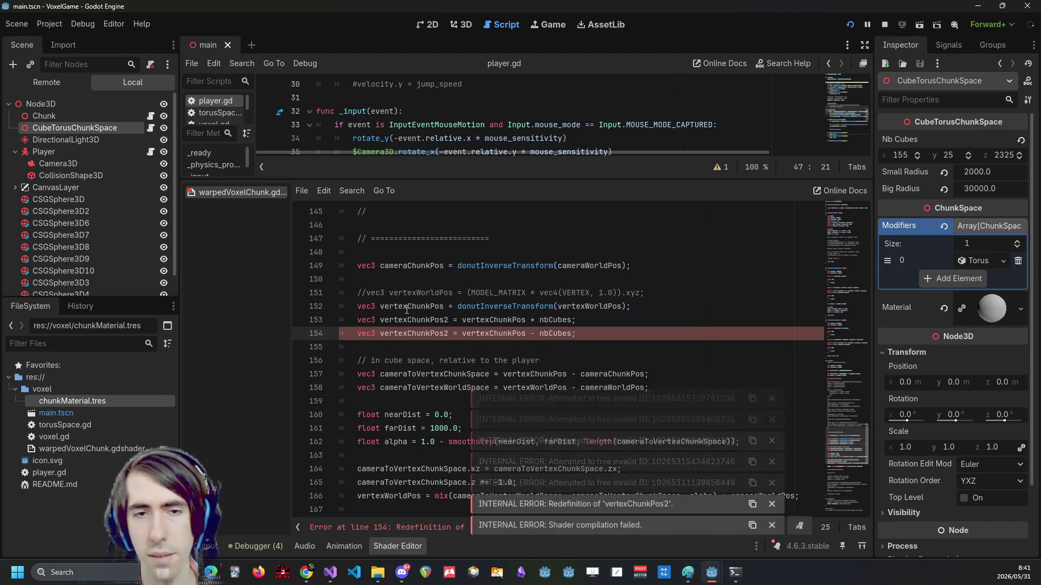
key("ctrl+s")
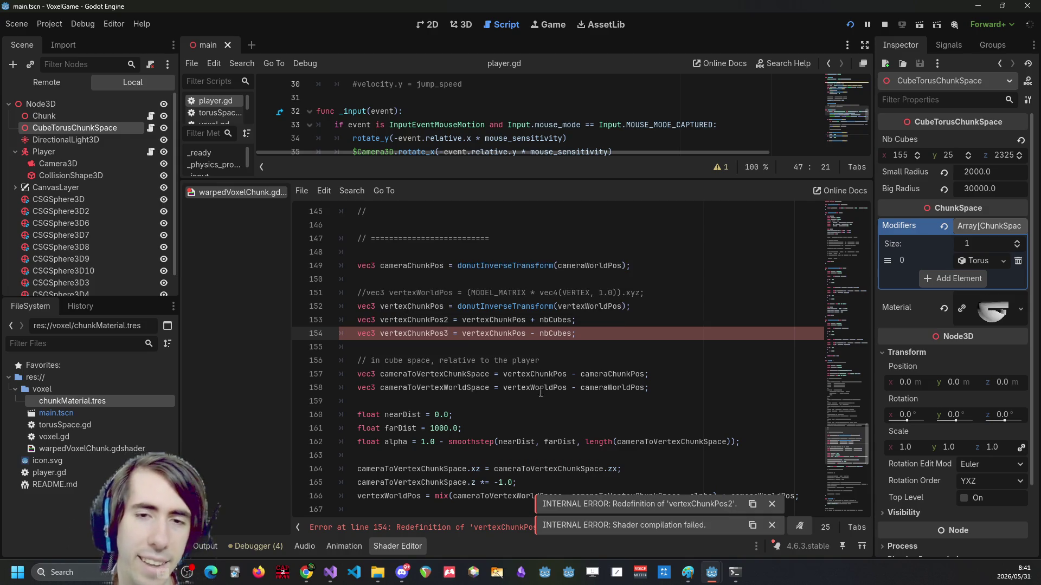
left_click(552, 364)
double_click(552, 370)
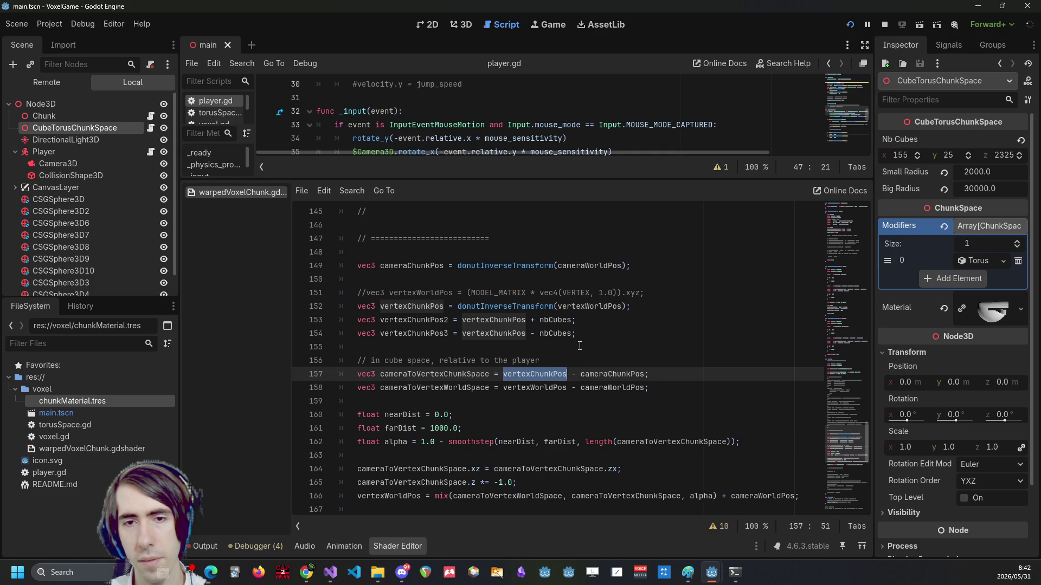
Wrap line 157's vertexChunkPos offset expression in a min( , ) call.
left_click(503, 374)
type("min(")
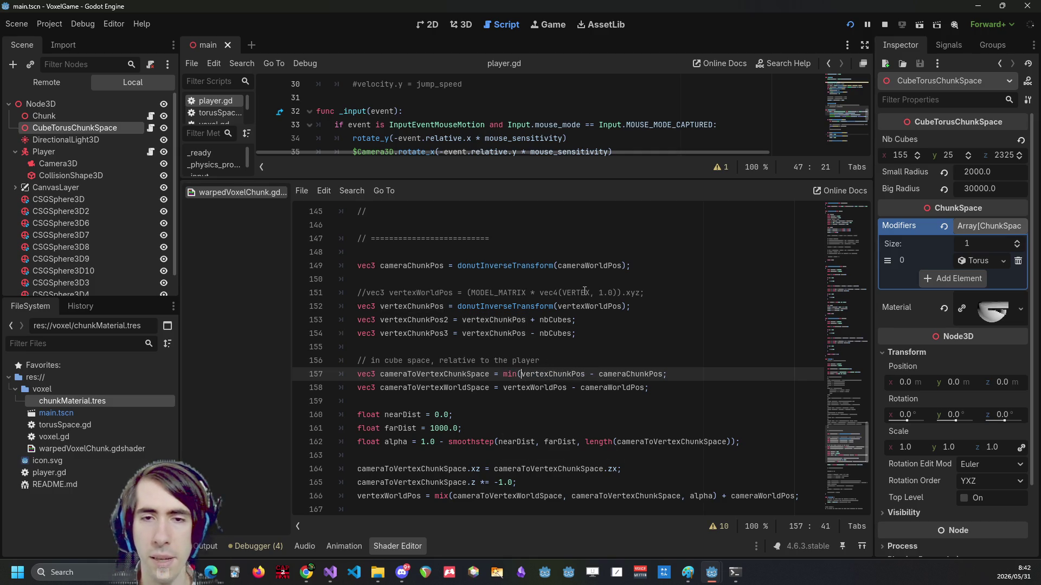
key("End")
key("Left")
type(")")
key("Left")
type(",")
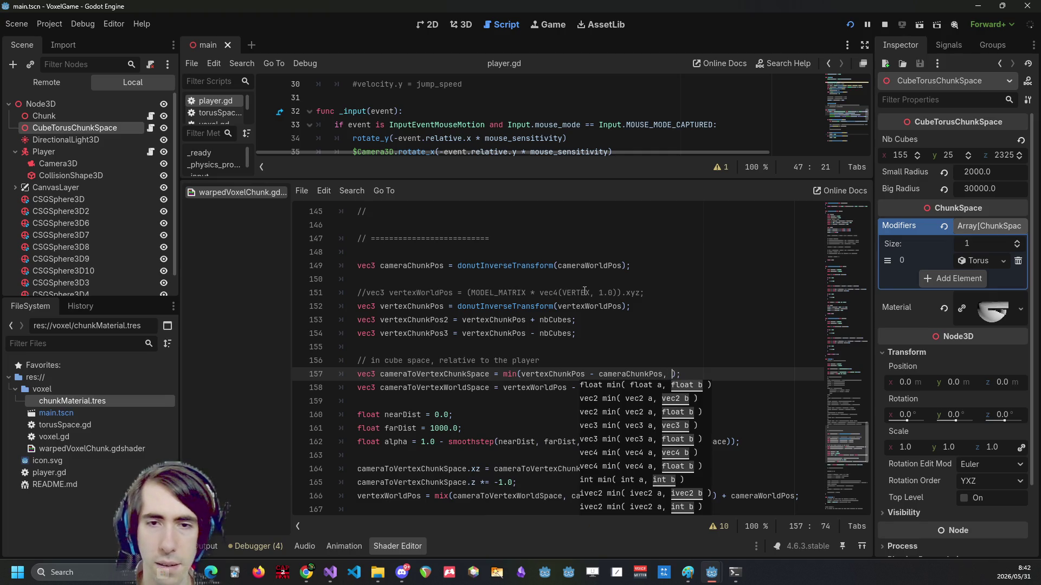
Add vertexChunkPos2 - cameraChunkPos as the second min argument.
double_click(415, 320)
key("ctrl+c")
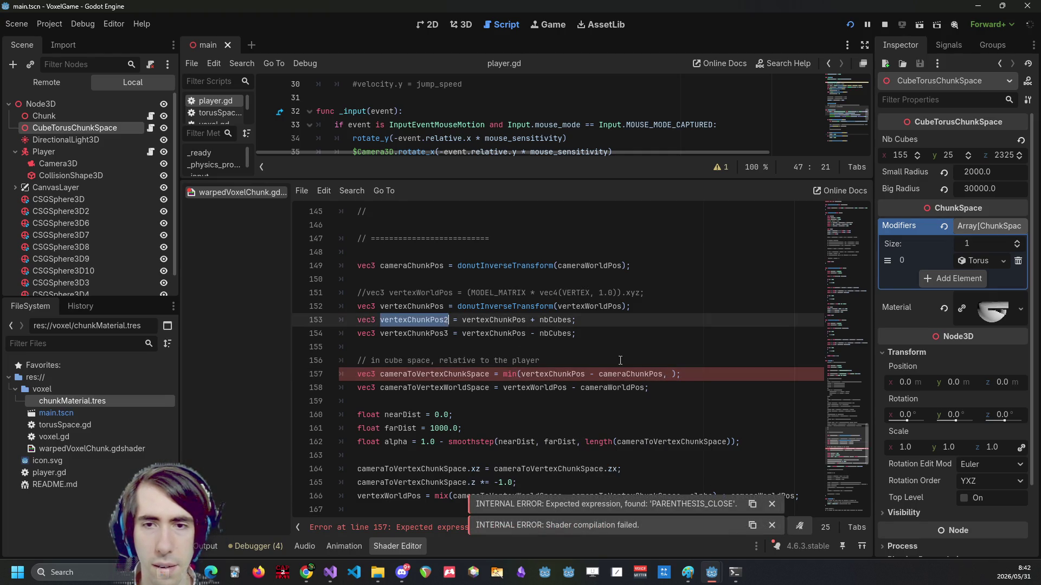
left_click(668, 374)
key("ctrl+v")
type("-")
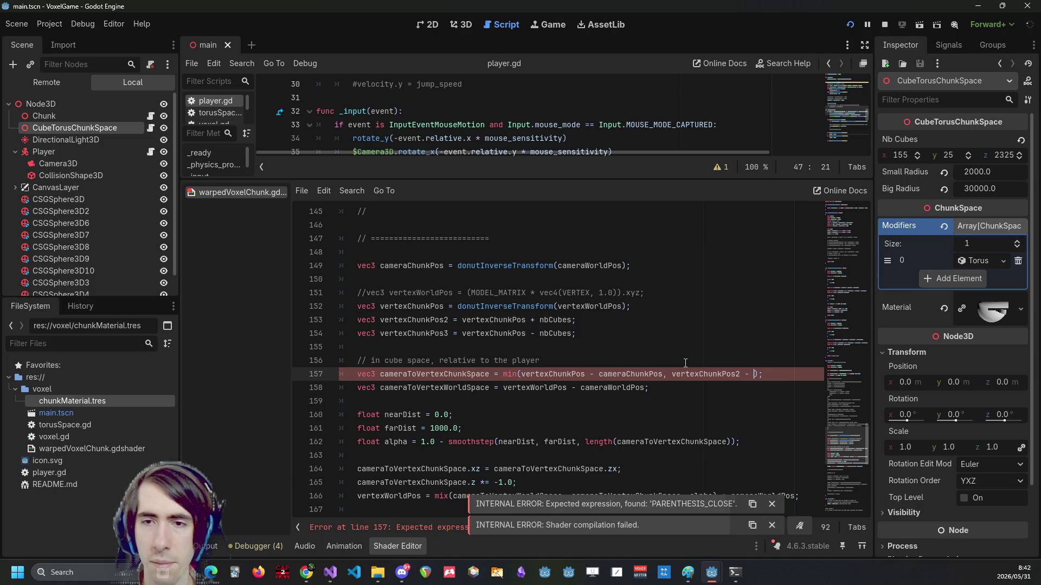
key("End")
key("Left")
key("Left")
key("Left")
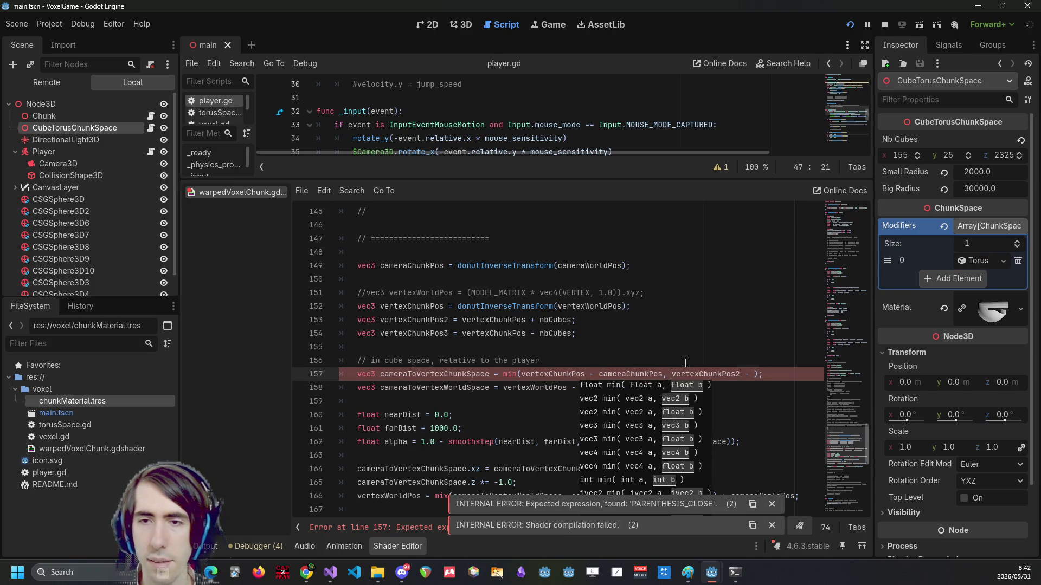
type("cameraChunkPos,")
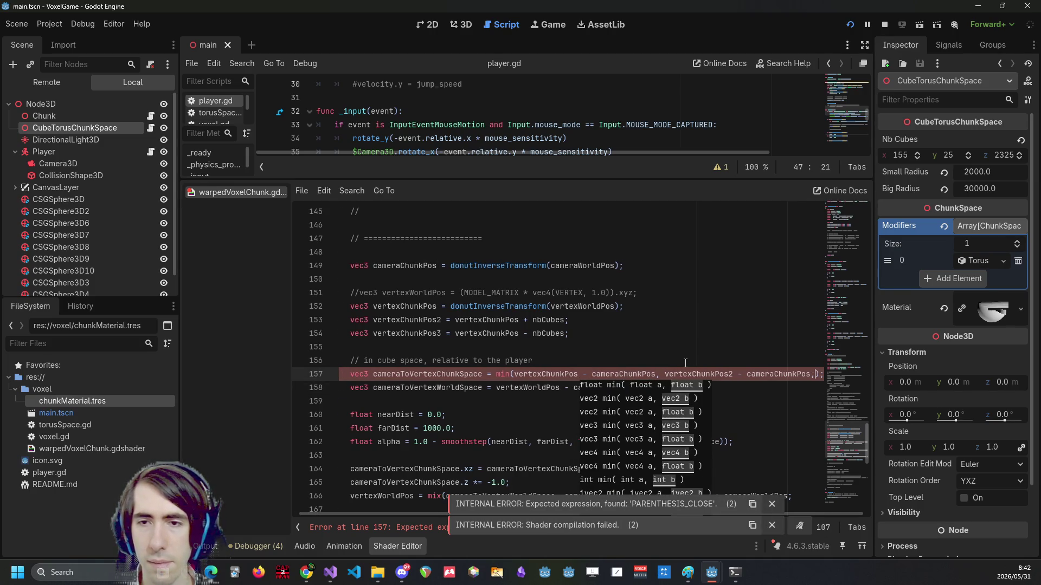
key("ctrl+Left")
key("ctrl+Left")
key("ctrl+Left")
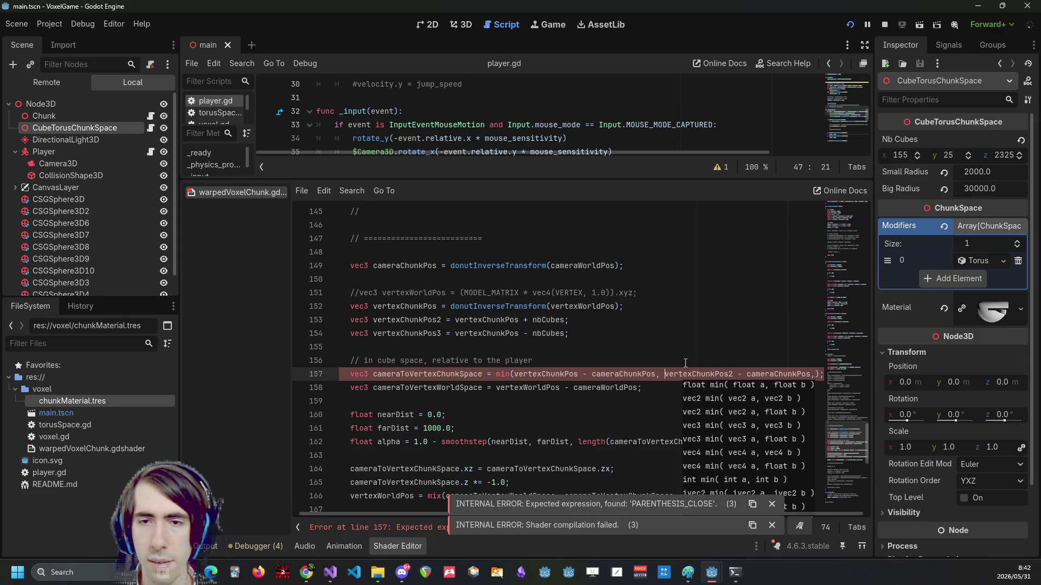
key("BackSpace")
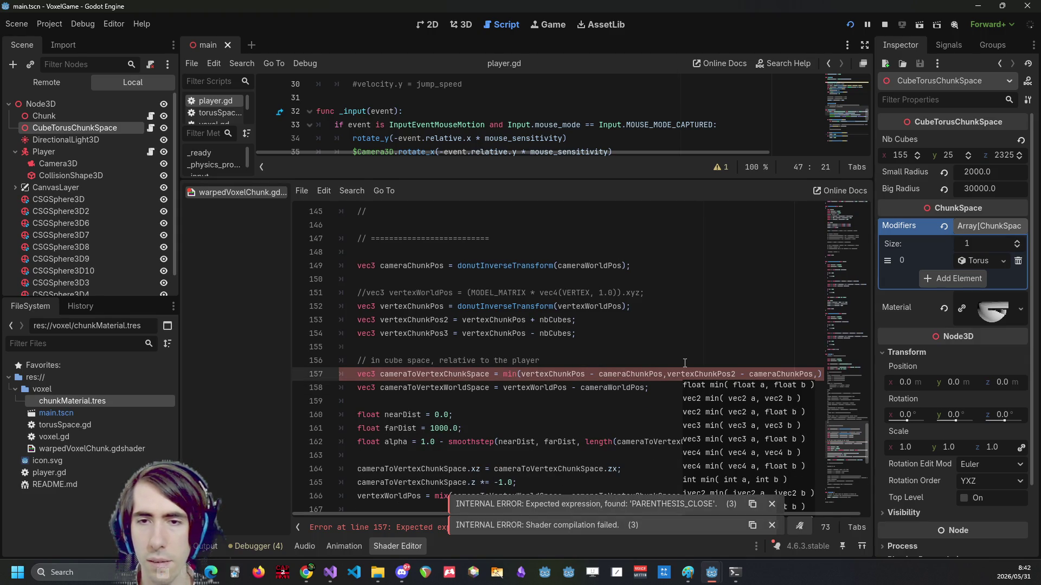
key("End")
key("BackSpace")
Put the min arguments on separate lines, paste the vertexChunkPos3 offset as third, and save.
key("End")
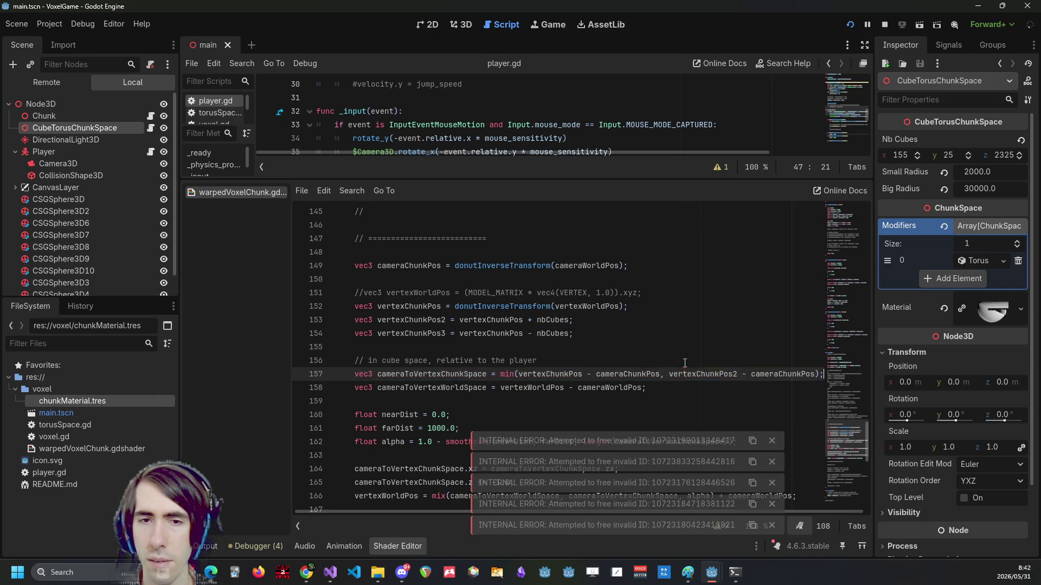
type("(")
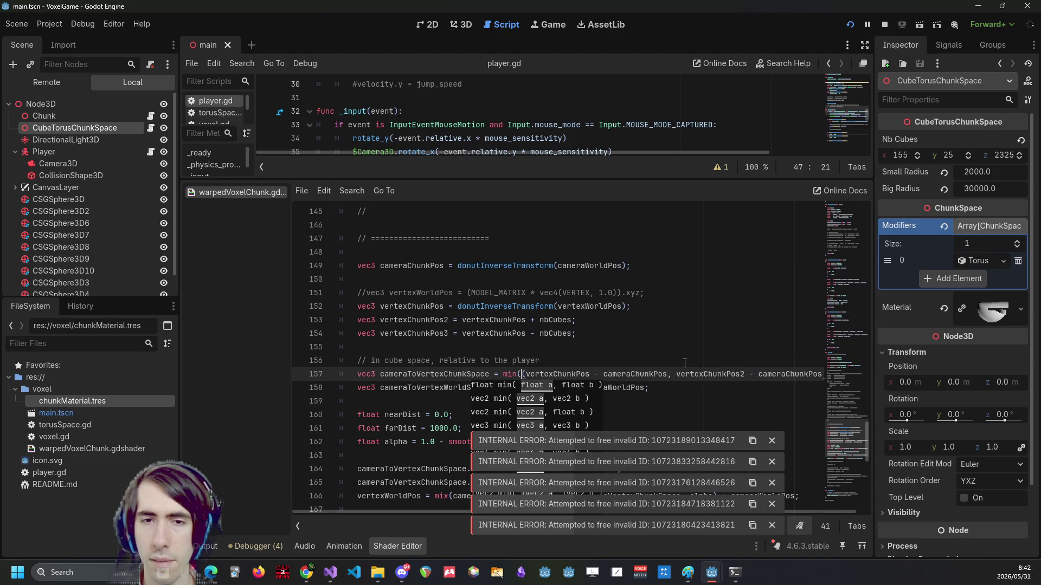
key("Delete")
key("End")
key("Left")
key("Left")
key("Return")
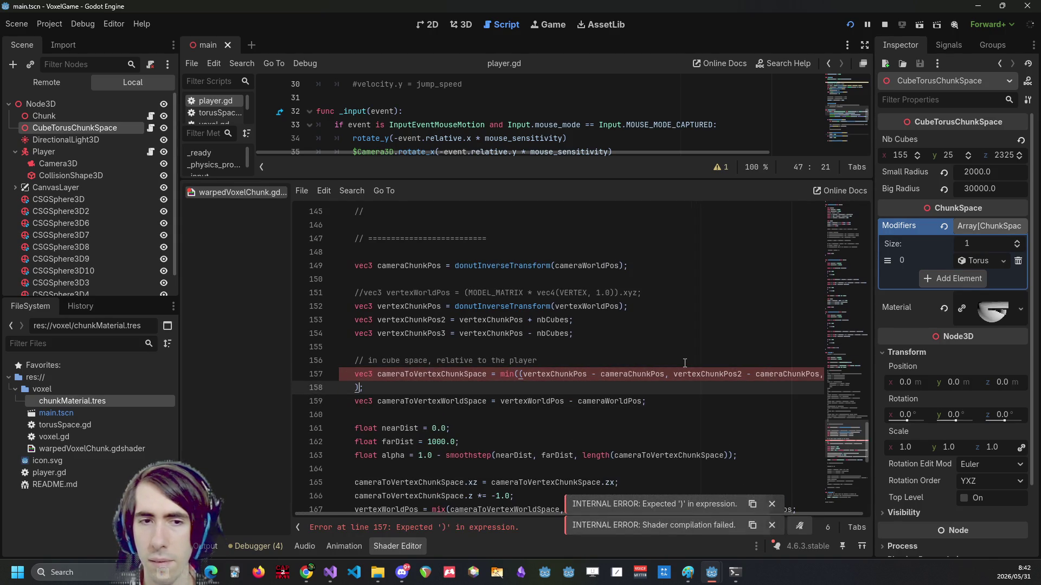
type("))")
key("Home")
key("Home")
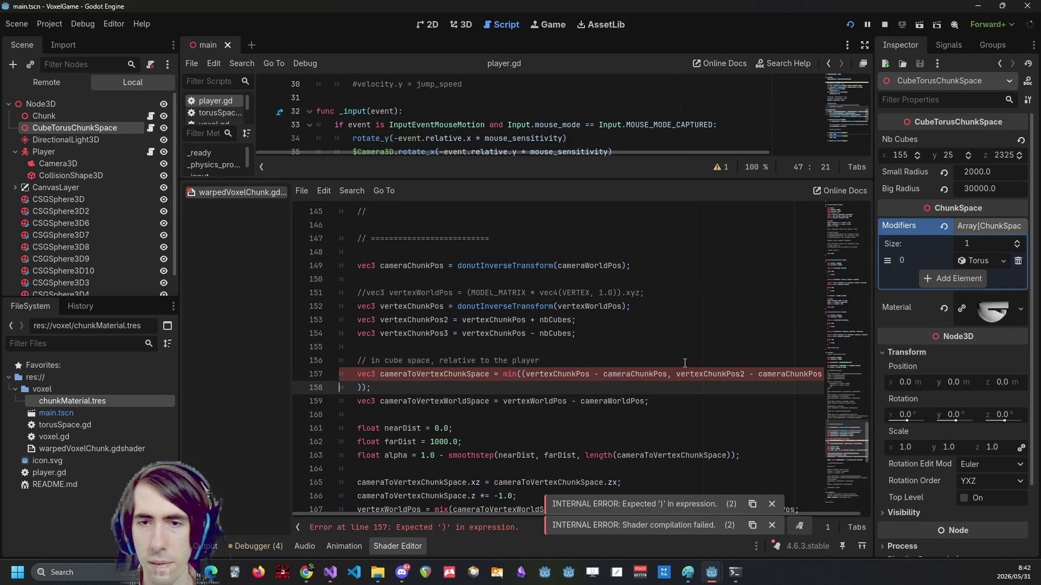
key("Up")
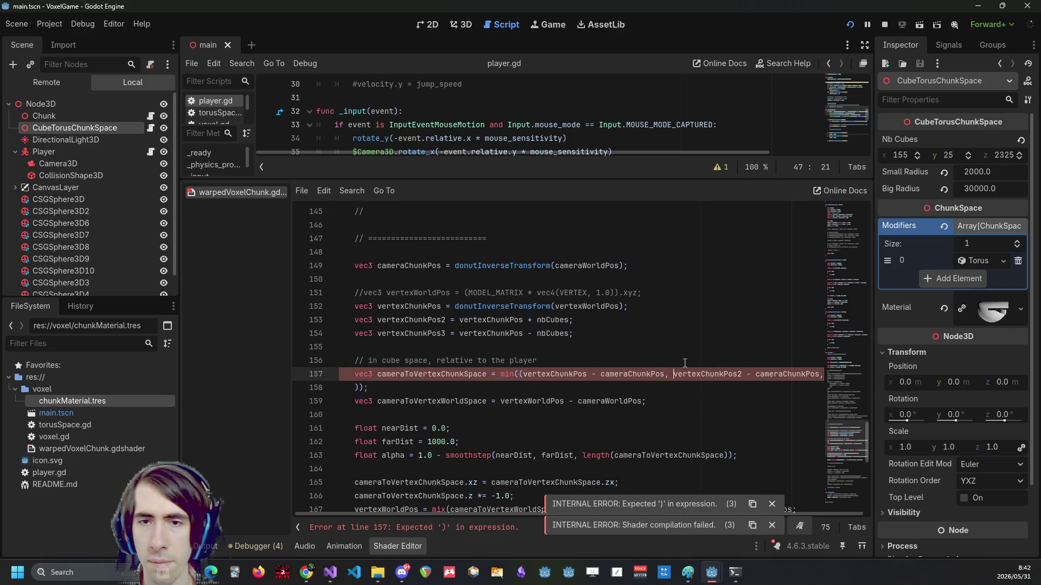
key("ctrl+Left")
key("ctrl+Left")
key("Return")
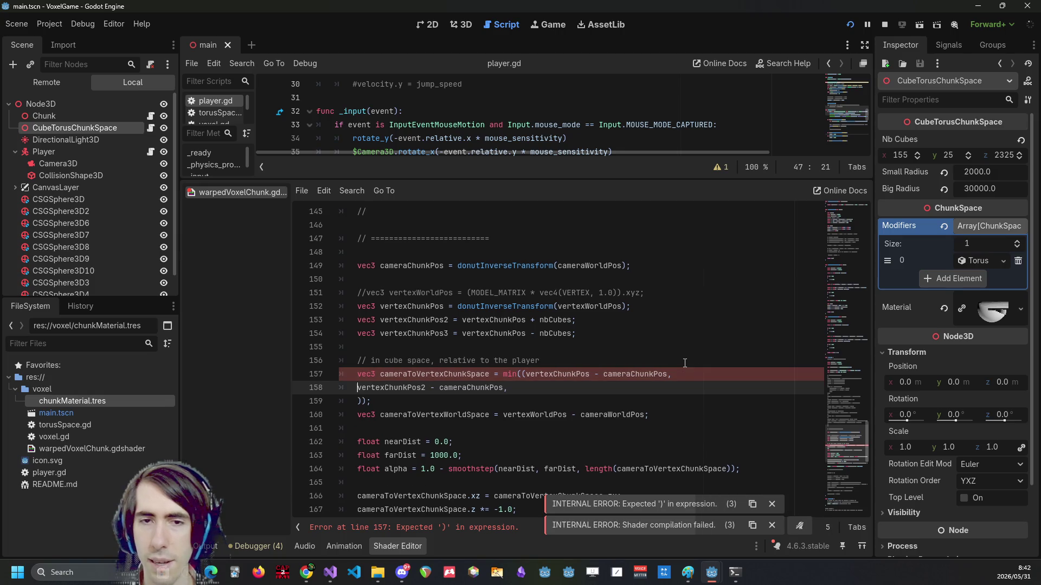
key("Left")
key("Down")
type("vertexChunkPos2 - cameraChunkPos")
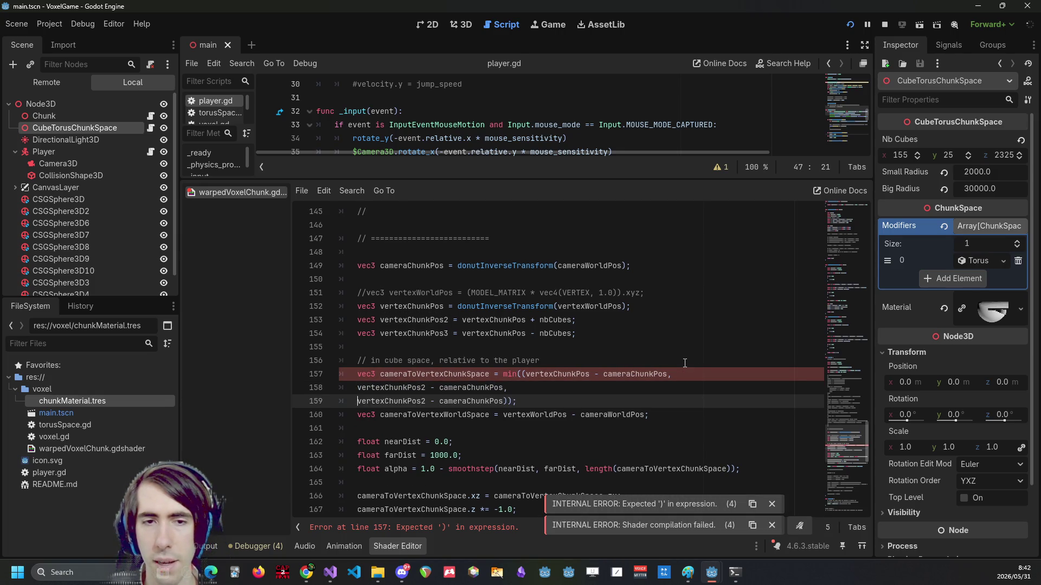
type("3")
key("ctrl+s")
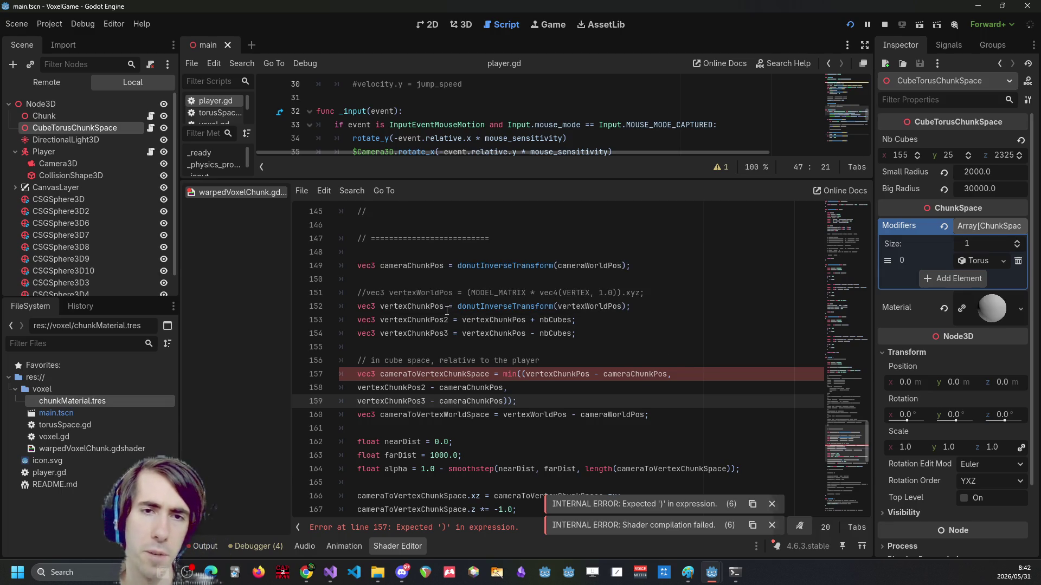
Close the second argument on line 158, drop the extra parenthesis on line 159, and save.
double_click(414, 320)
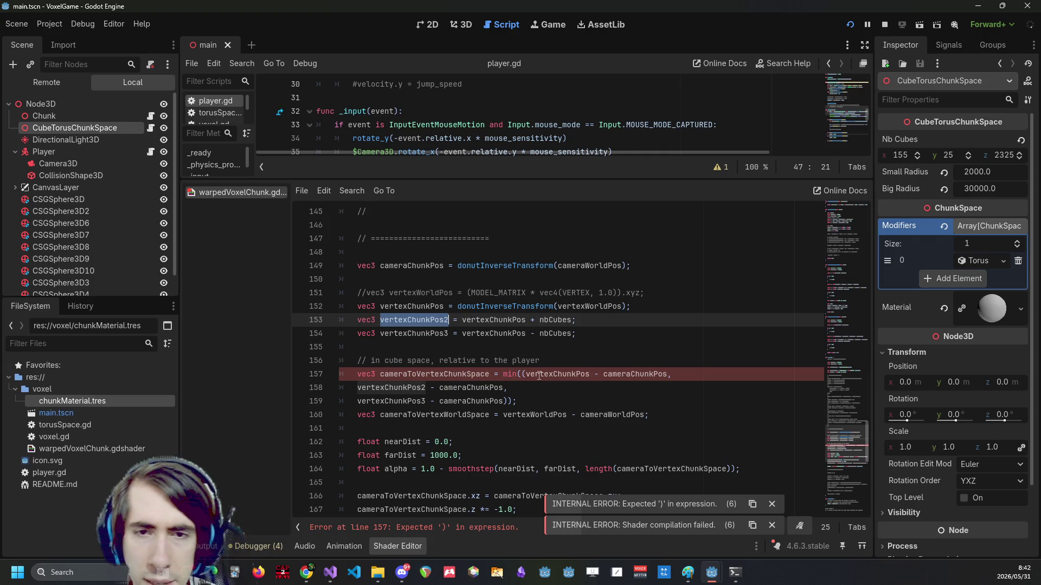
left_click(455, 527)
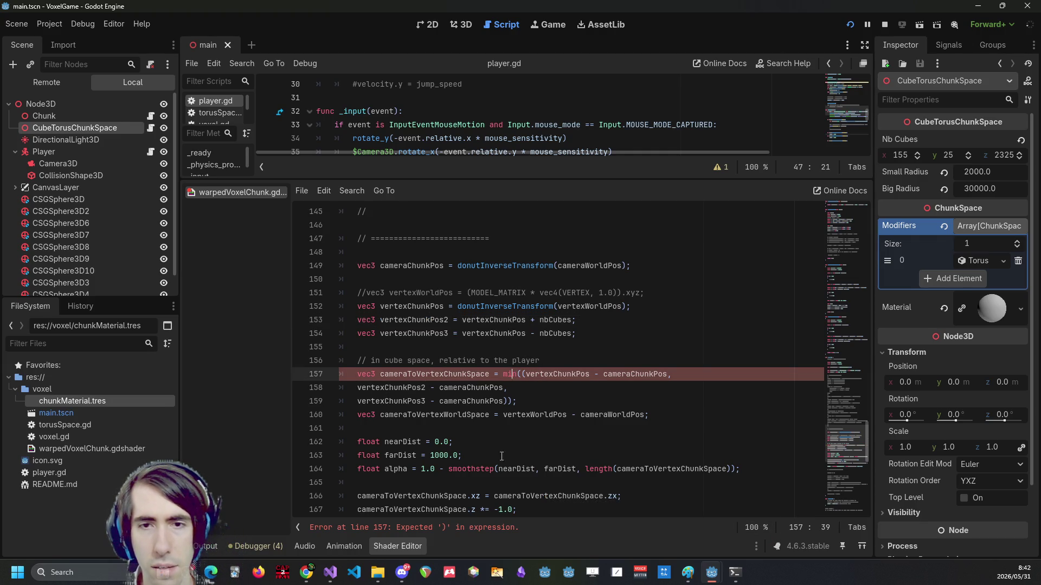
left_click(528, 371)
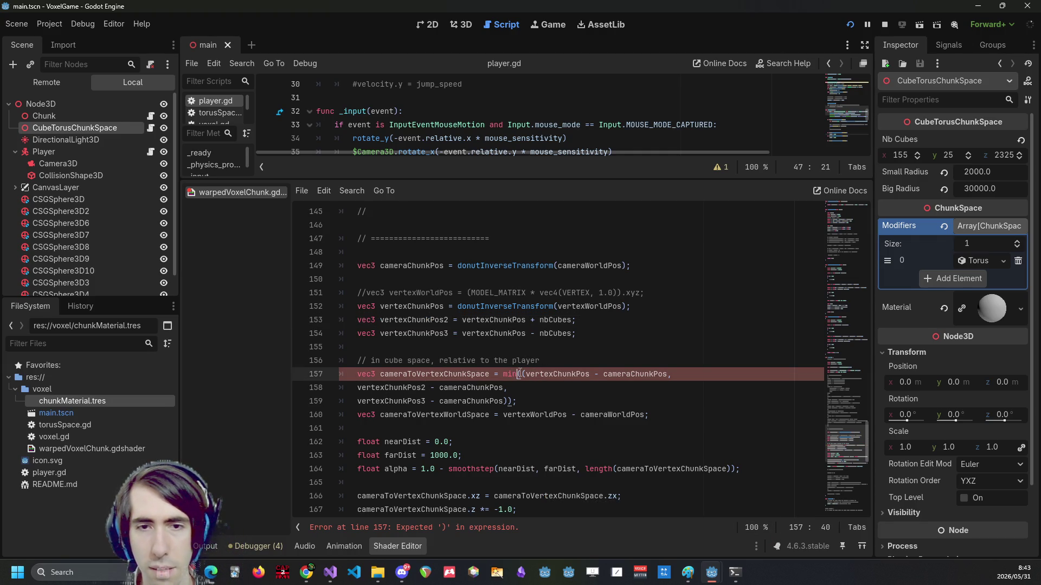
left_click(572, 395)
key("Up")
key("Left")
type(")")
left_click(574, 395)
key("Left")
key("BackSpace")
key("End")
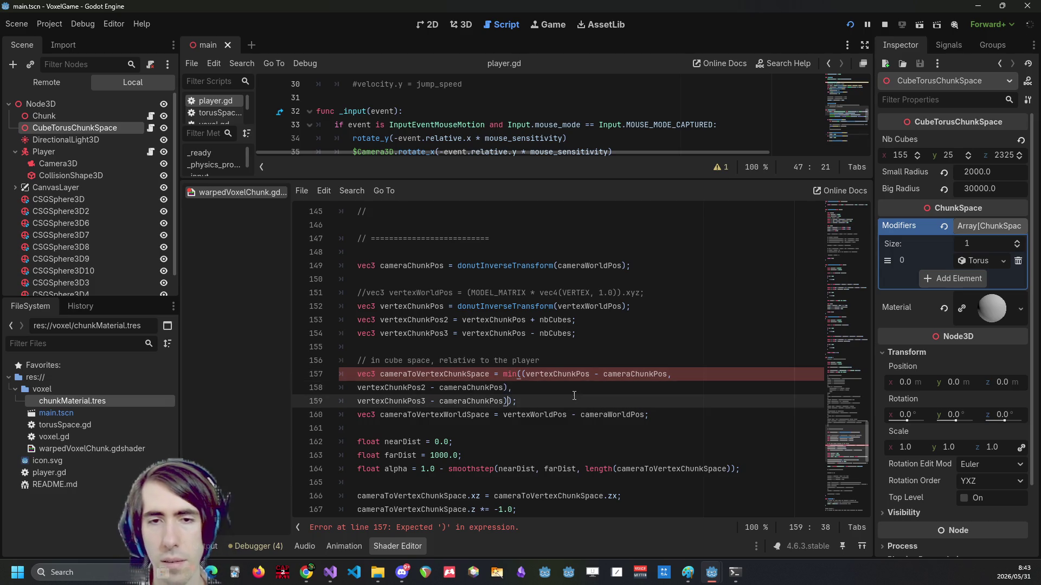
key("ctrl+s")
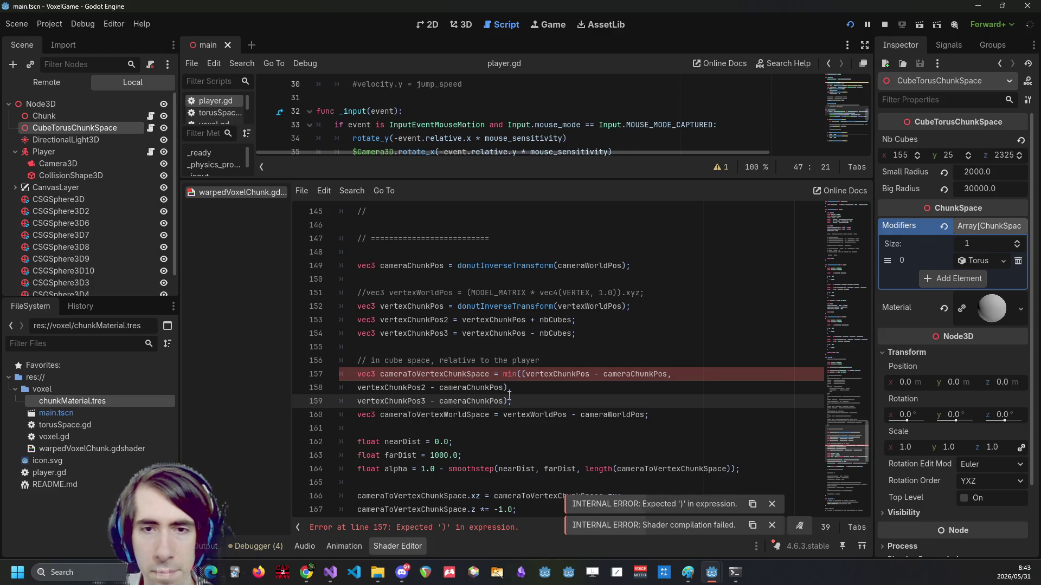
Nest an inner min call on line 157, save, then search 'glsl min on vectors' in the browser.
left_click_drag(525, 374, 647, 374)
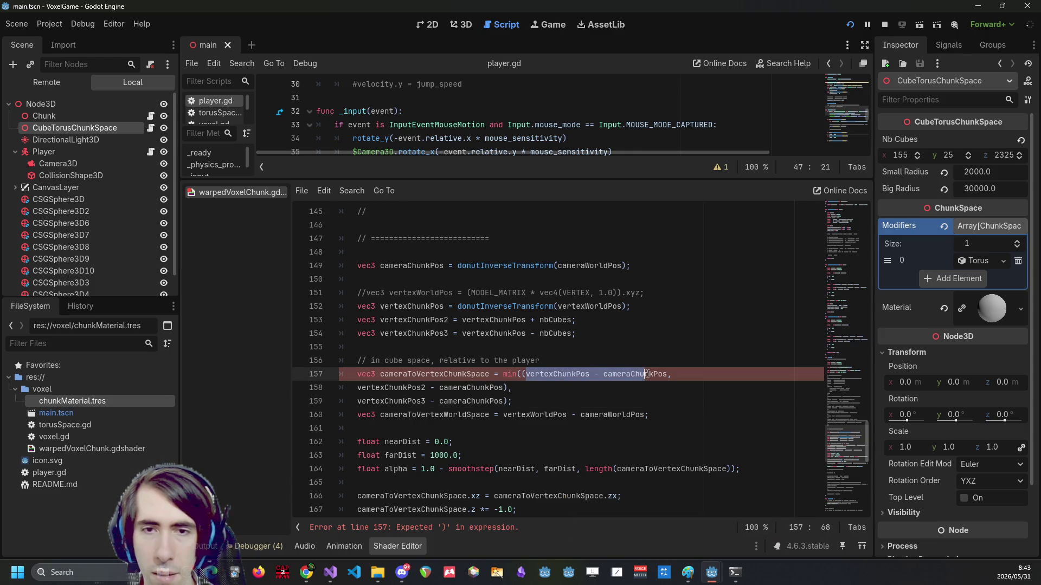
left_click(523, 374)
key("Delete")
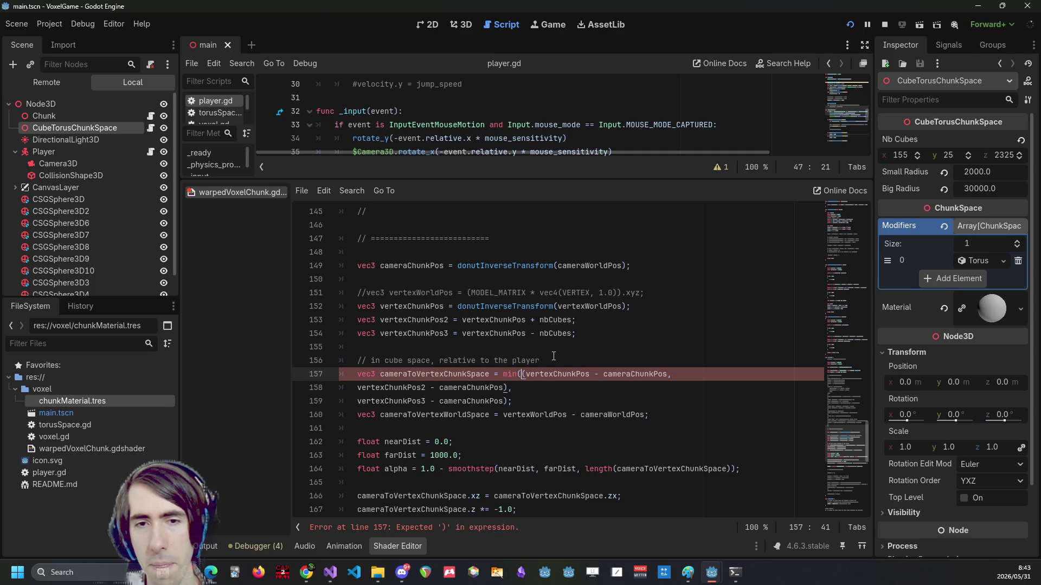
type("min")
key("ctrl+s")
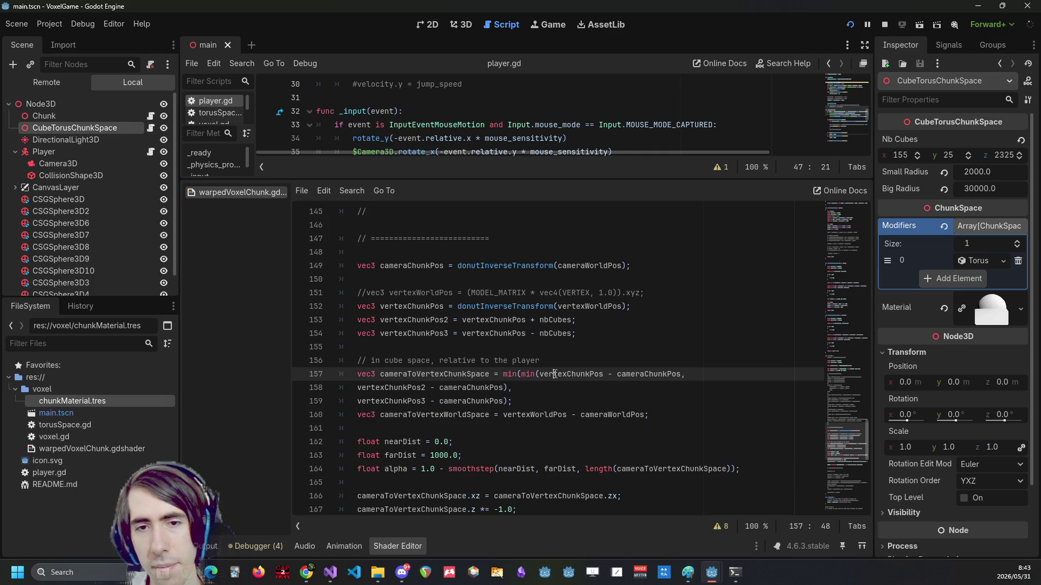
left_click(554, 394)
left_click(546, 405)
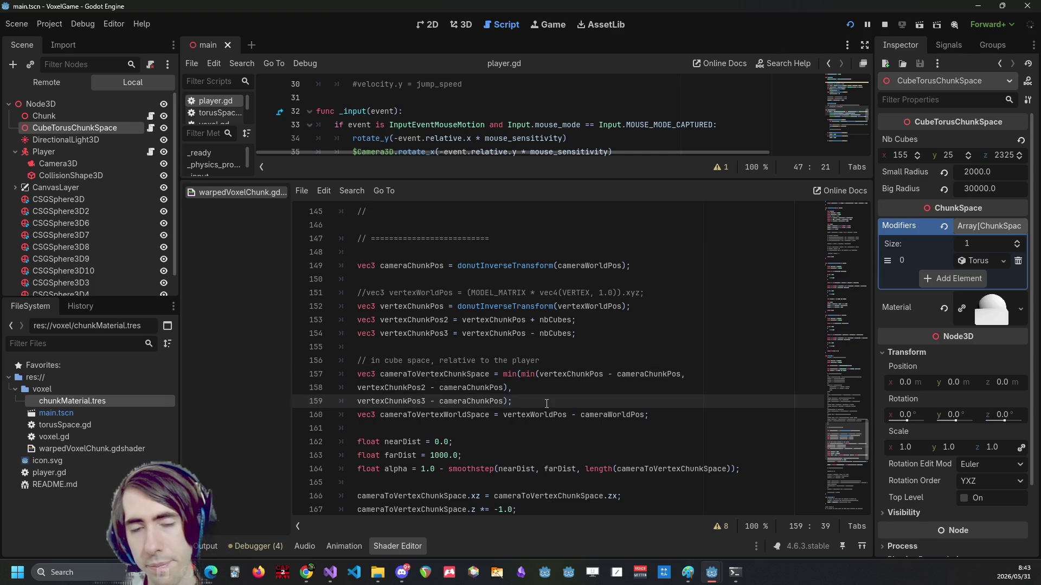
double_click(580, 378)
left_click(537, 374)
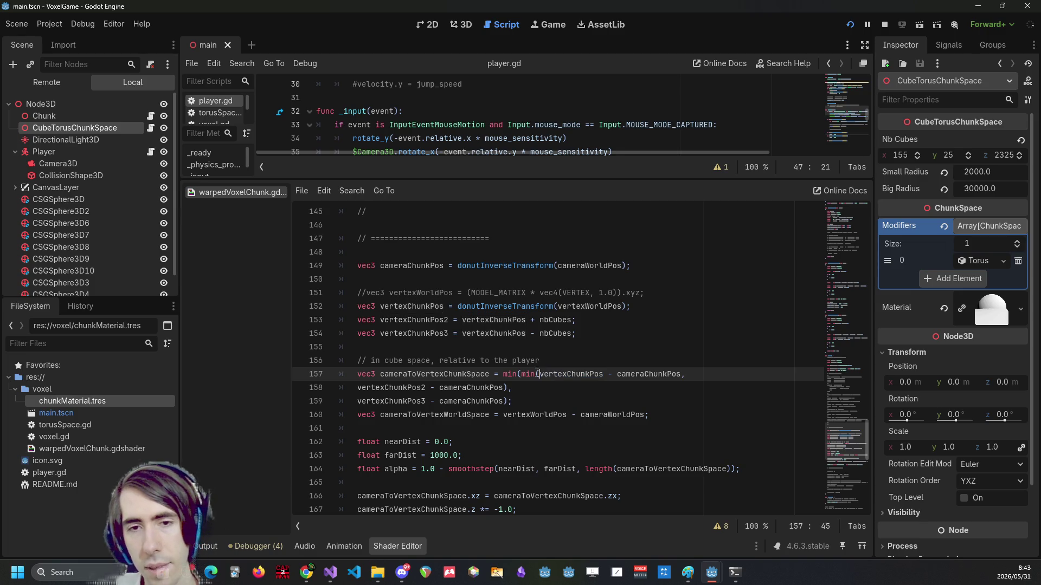
key("alt+Tab")
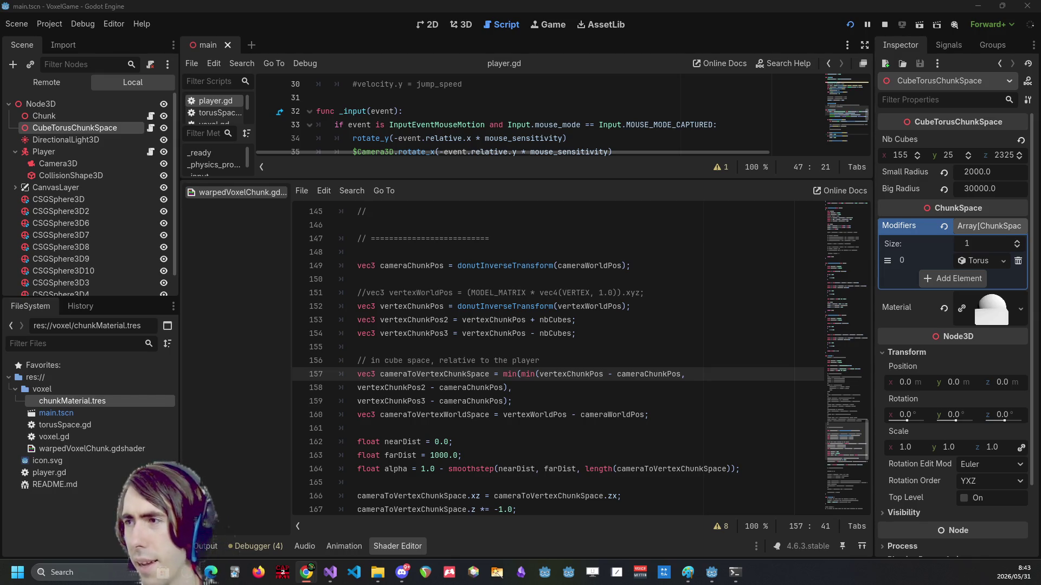
key("alt+Tab")
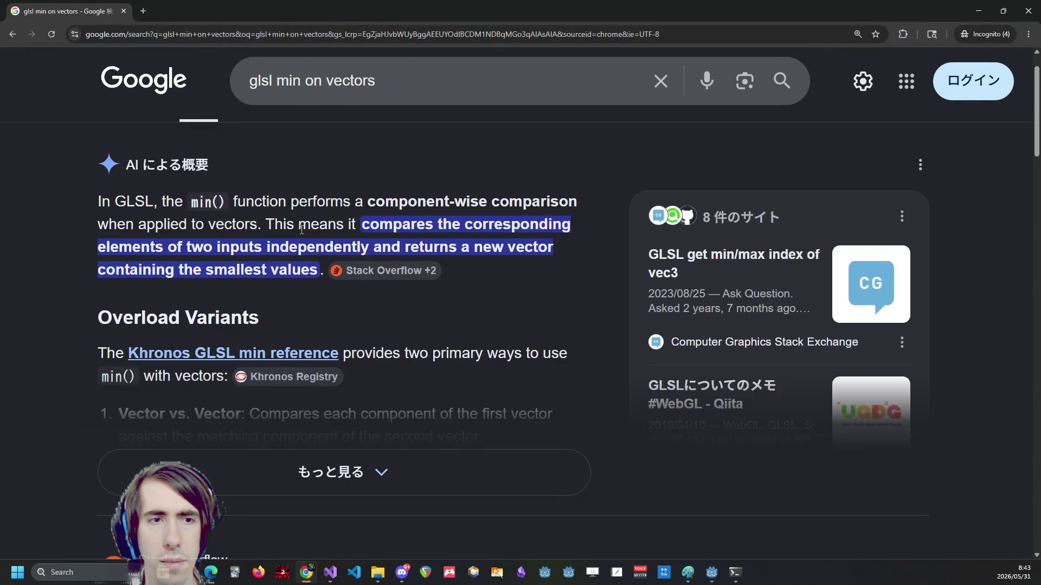
Return from the 'glsl min on vectors' results to line 157 of the Godot shader.
key("alt+Tab")
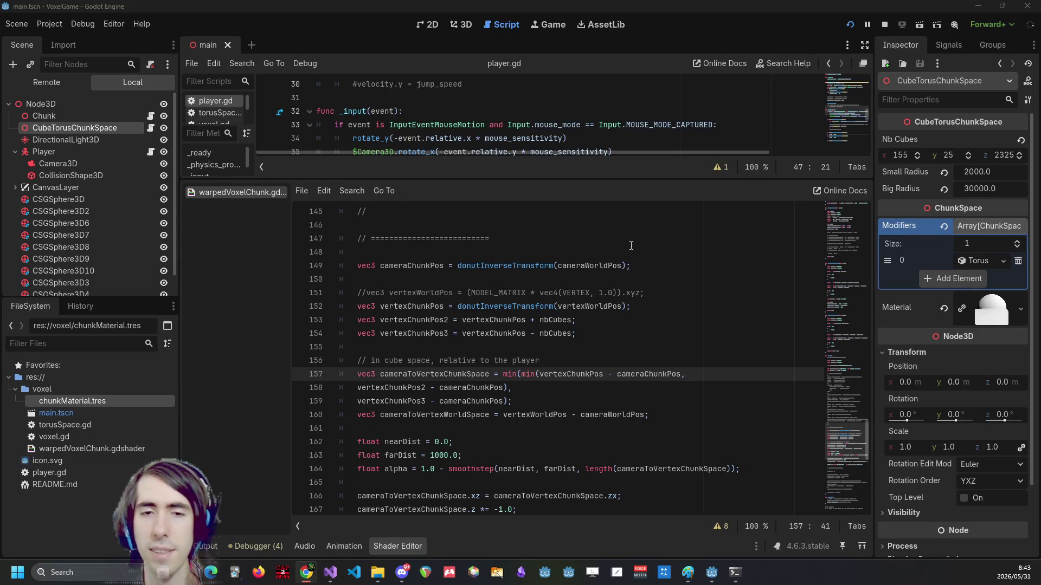
left_click(482, 375)
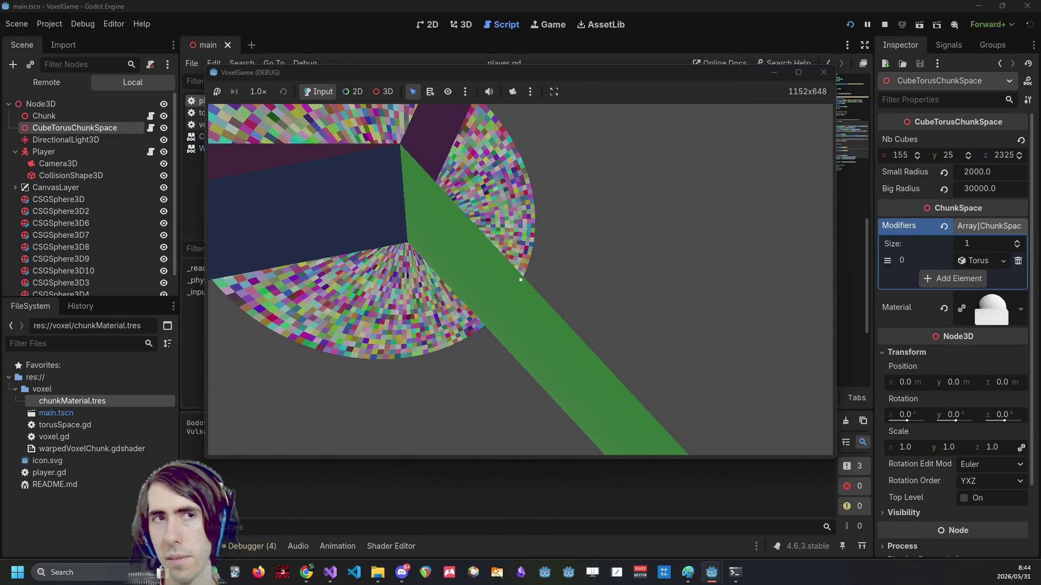
Stop the running voxel game after checking the warped chunks.
key("Escape")
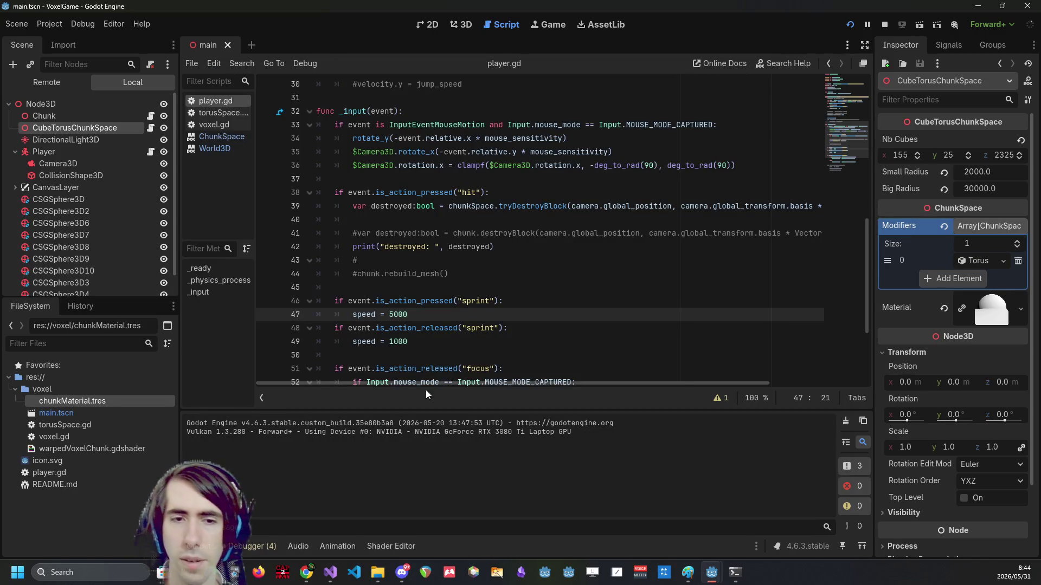
Show the Shader Editor panel again and bring the running VoxelGame (DEBUG) window to the front.
left_click(386, 545)
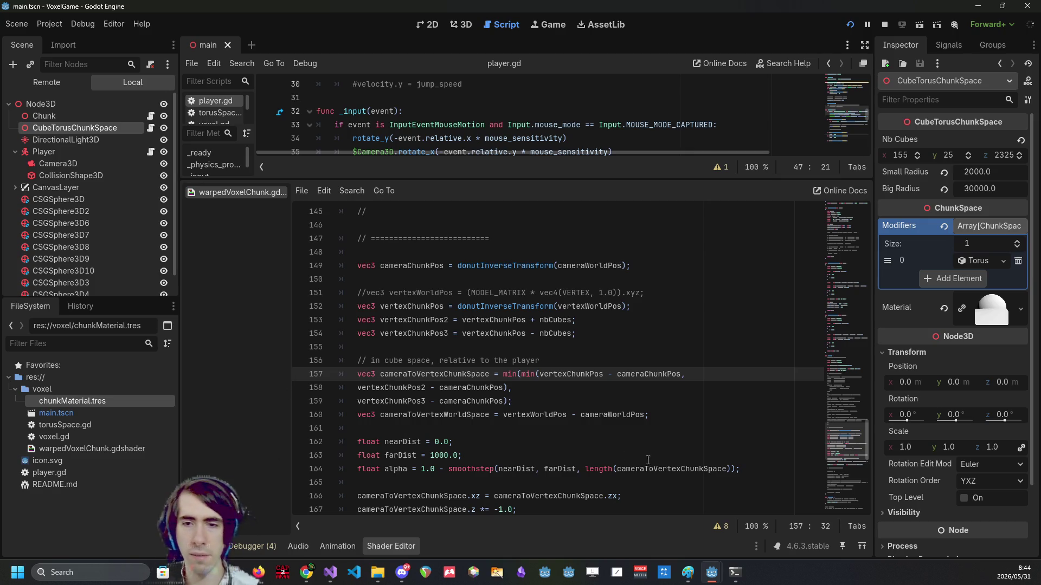
mouse_move(709, 568)
left_click(762, 512)
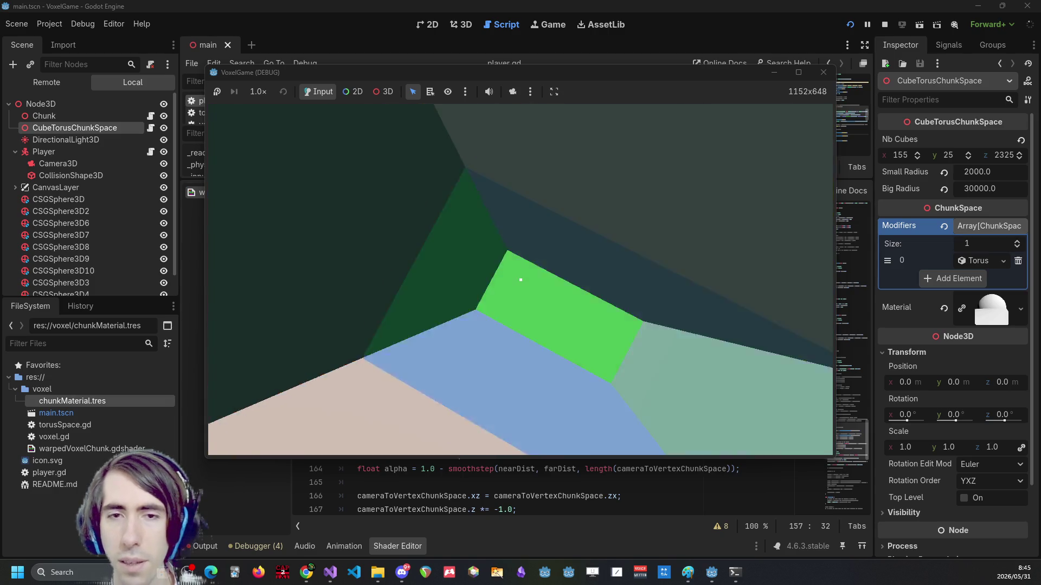
Close the game and highlight the VERTEX assignment on line 170 of the shader.
key("F8")
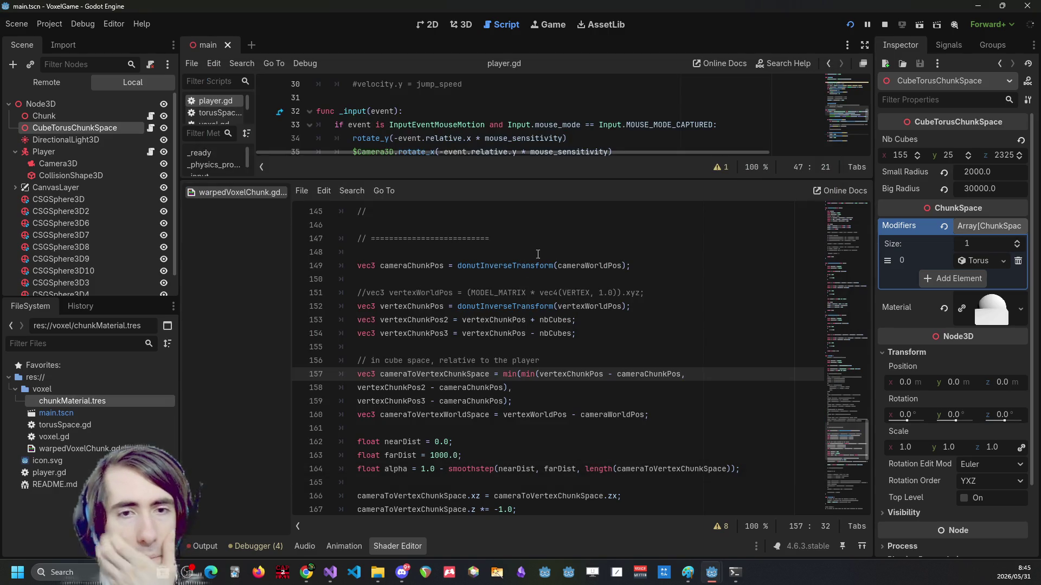
scroll(593, 226, "down", 4)
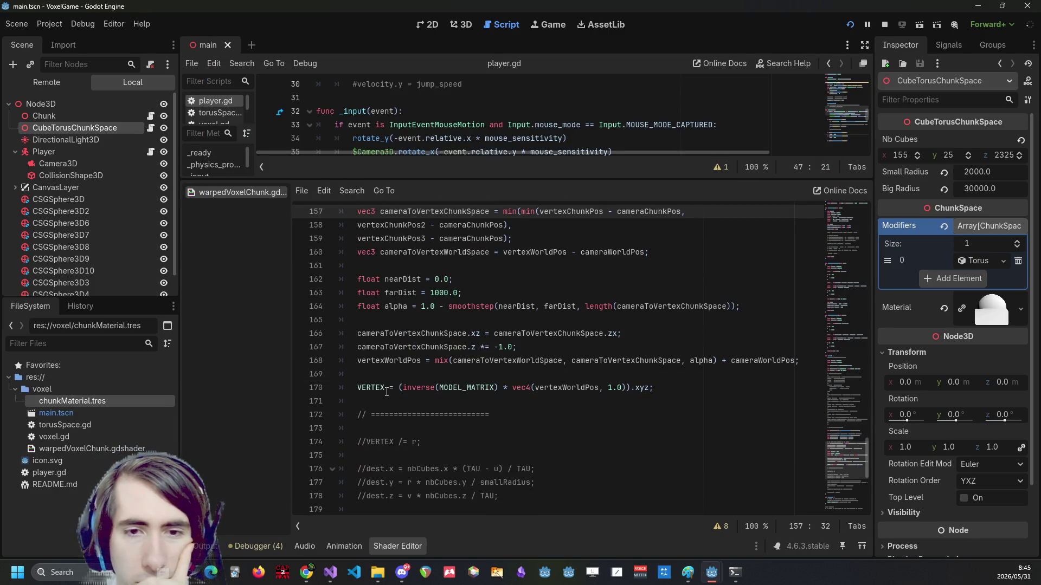
double_click(386, 389)
scroll(390, 389, "up", 3)
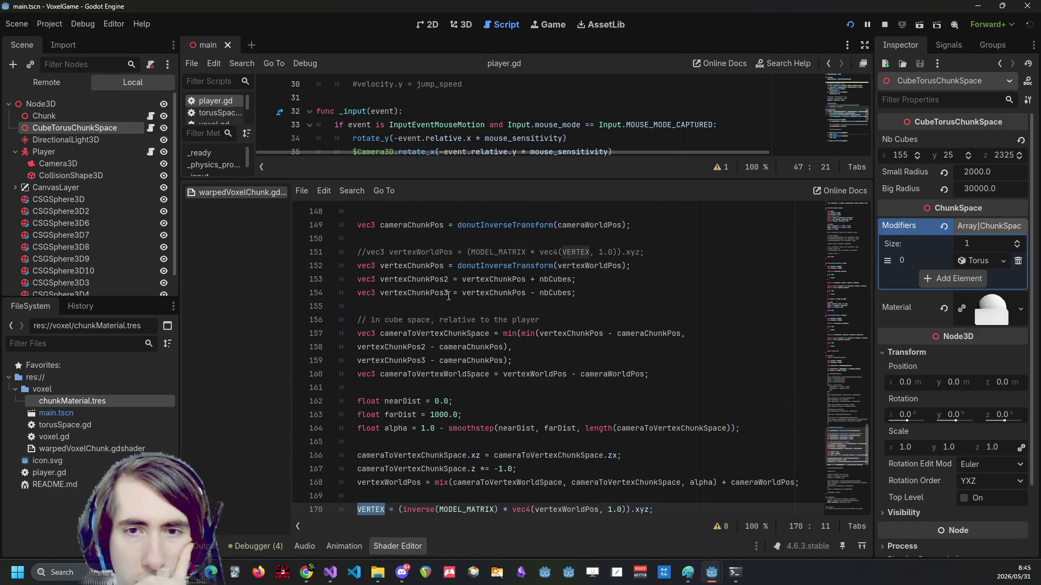
scroll(466, 284, "up", 1)
scroll(474, 278, "down", 2)
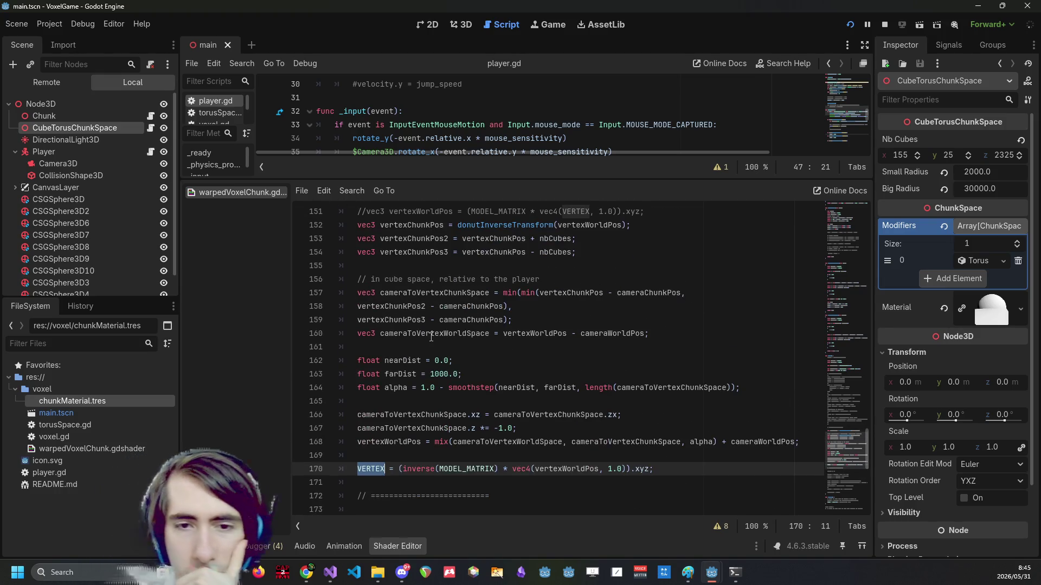
Highlight nearDist, farDist and cameraToVertexWorldSpace, tracing its definition and its use in mix.
double_click(402, 361)
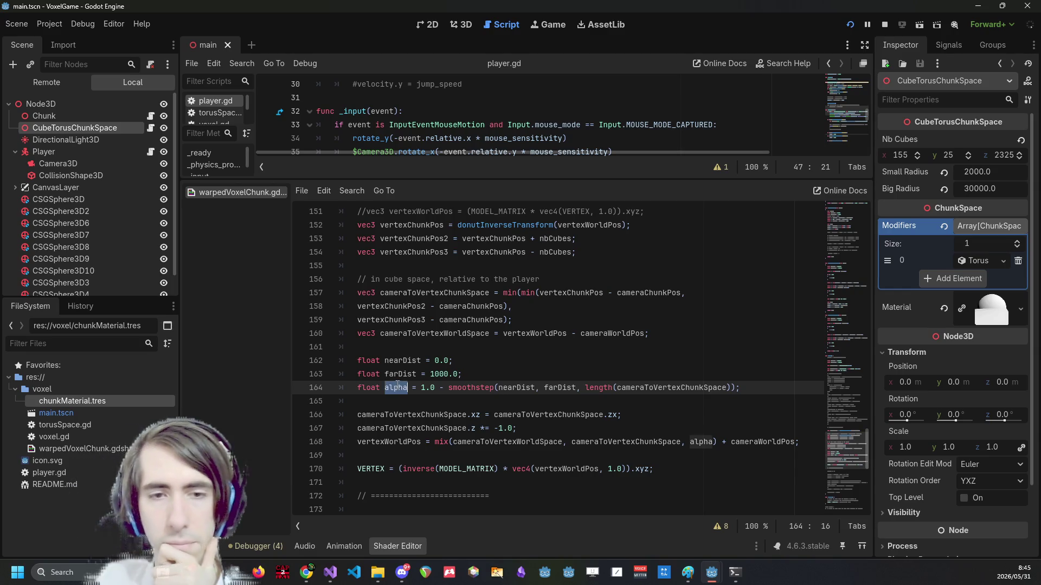
double_click(399, 374)
double_click(499, 441)
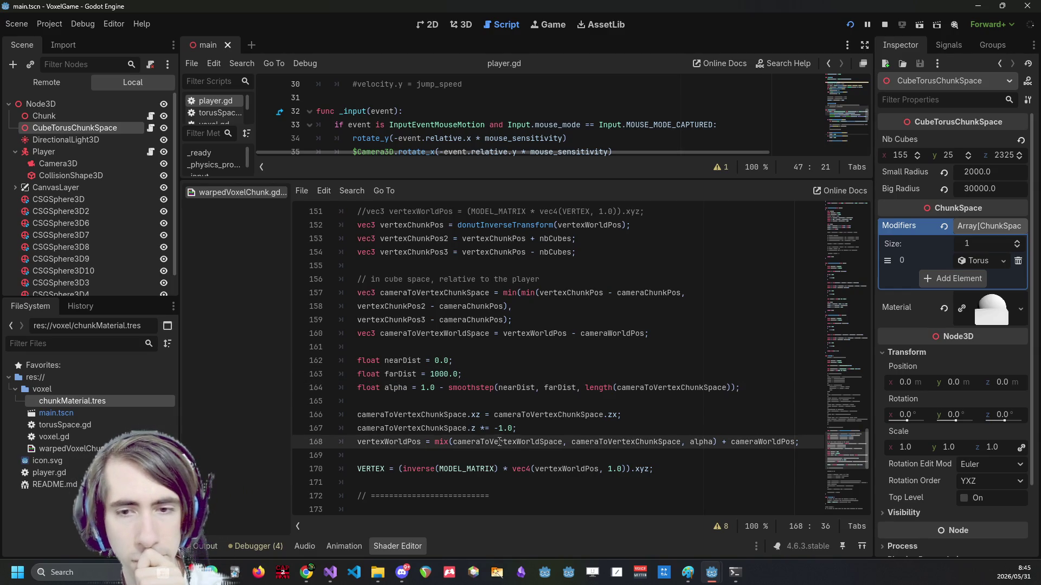
double_click(452, 333)
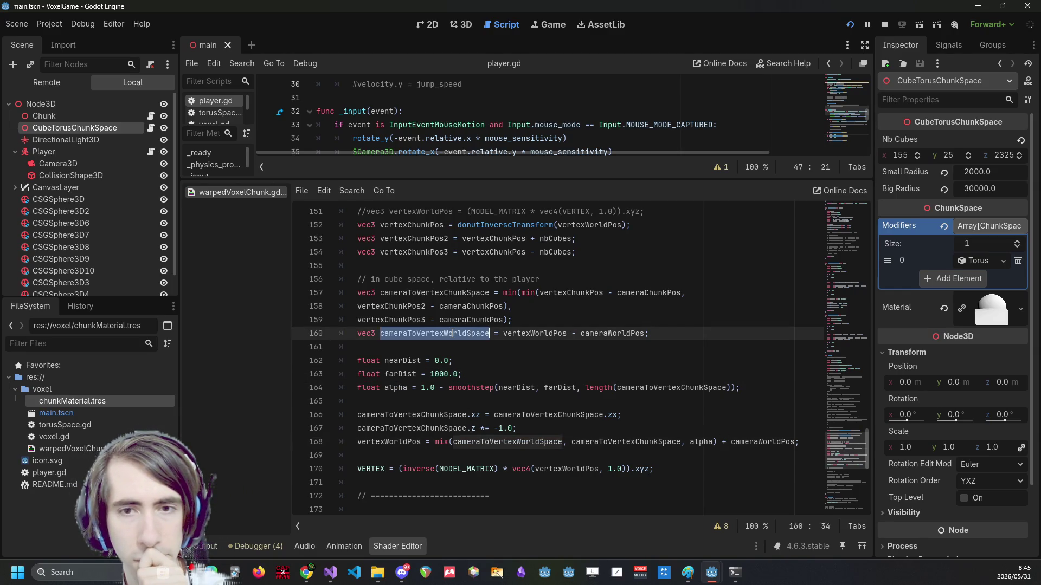
double_click(522, 443)
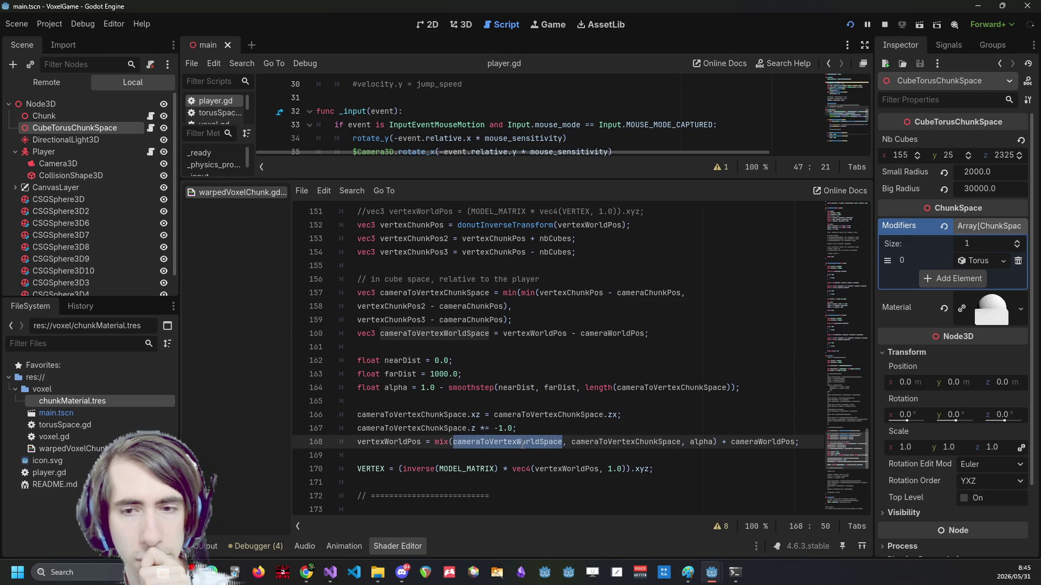
scroll(522, 444, "up", 7)
scroll(519, 442, "down", 6)
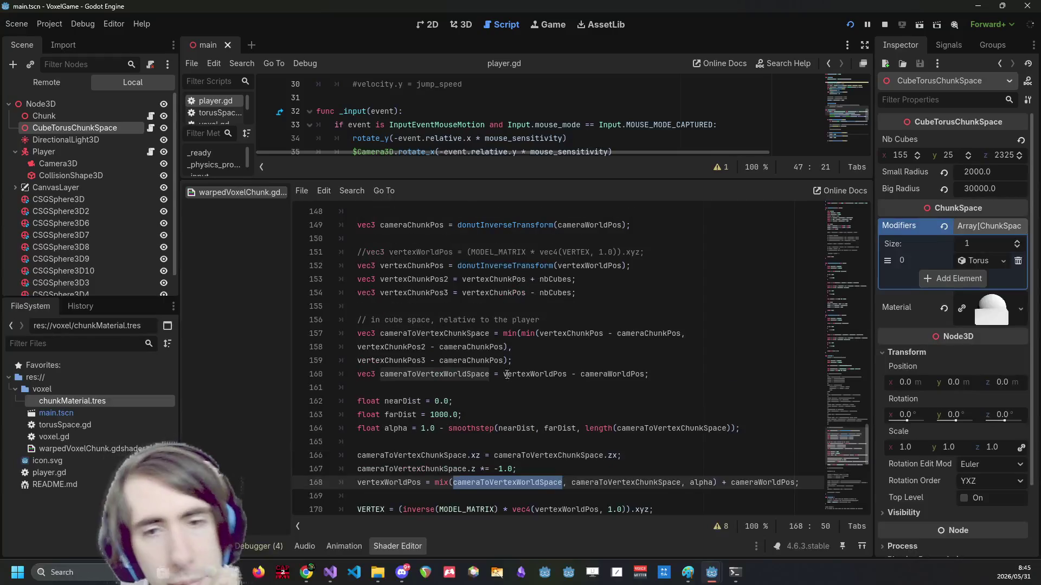
Highlight every use of cameraToVertexChunkSpace from its declaration on line 157.
left_click(526, 361)
left_click(466, 333)
double_click(466, 334)
scroll(467, 334, "down", 2)
scroll(467, 333, "up", 1)
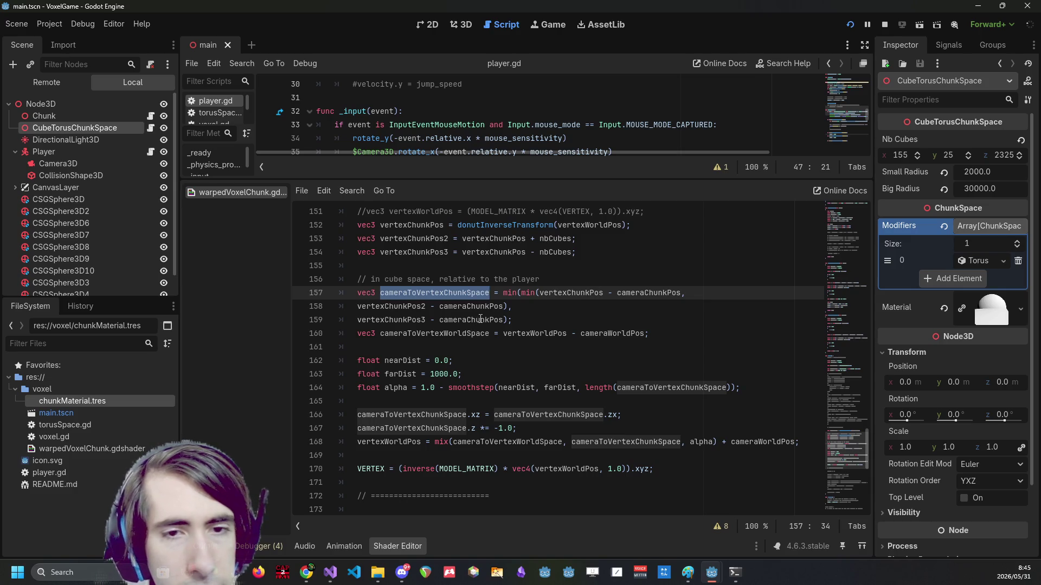
scroll(422, 297, "up", 1)
scroll(422, 297, "up", 3)
scroll(587, 306, "up", 3)
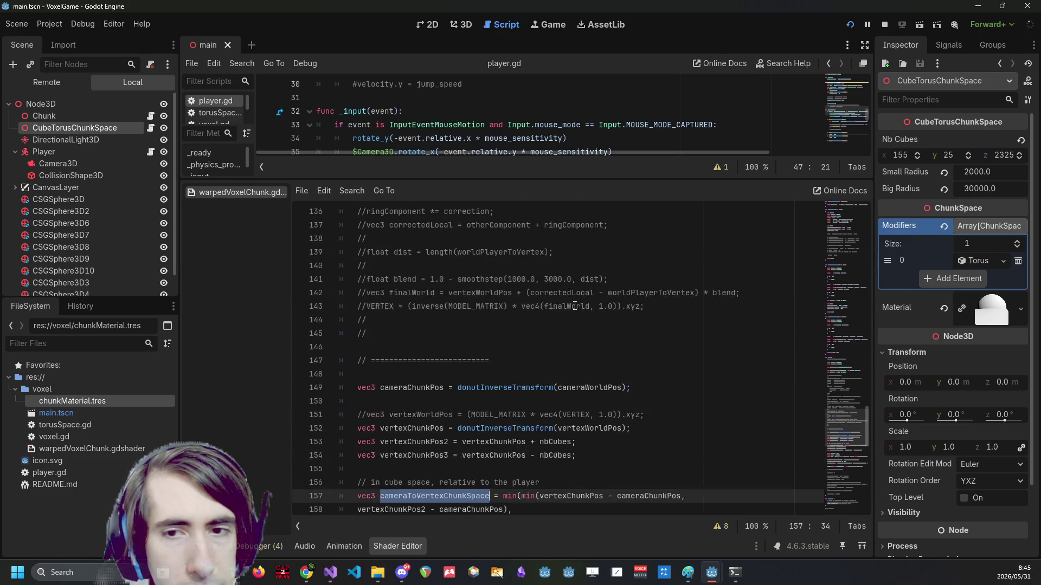
scroll(574, 306, "down", 4)
scroll(444, 288, "up", 3)
scroll(434, 298, "down", 3)
Highlight vertexChunkPos, vertexChunkPos2 and the vertexWorldPos computation on line 111.
double_click(430, 305)
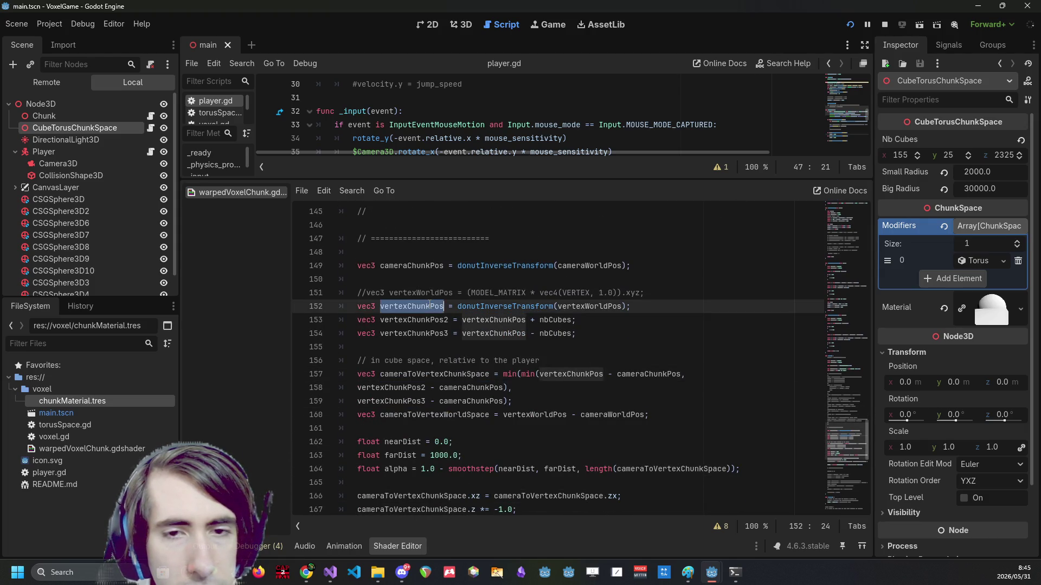
scroll(429, 303, "down", 2)
double_click(429, 238)
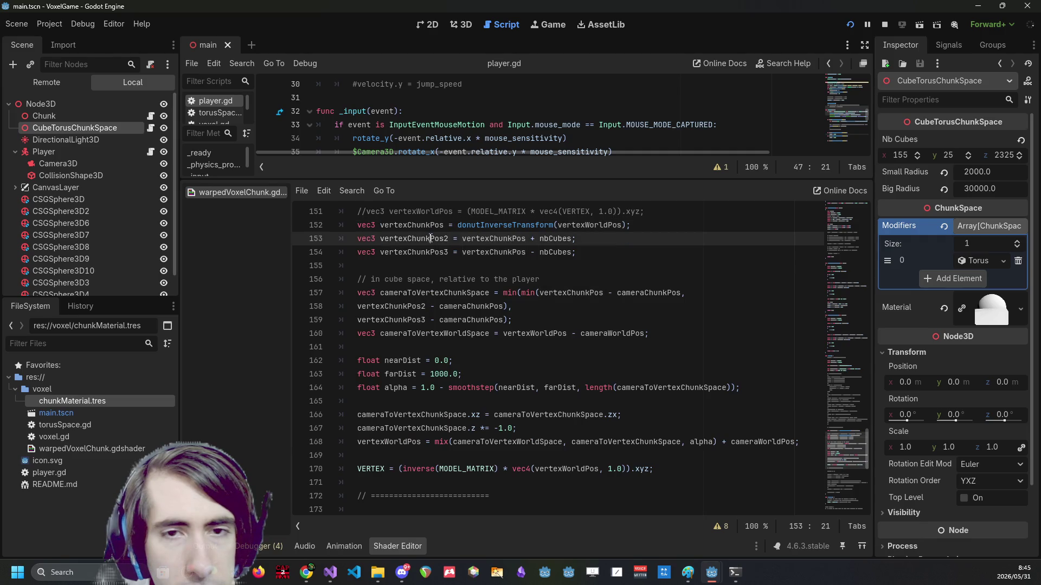
left_click(421, 252)
scroll(422, 252, "up", 4)
scroll(421, 251, "up", 13)
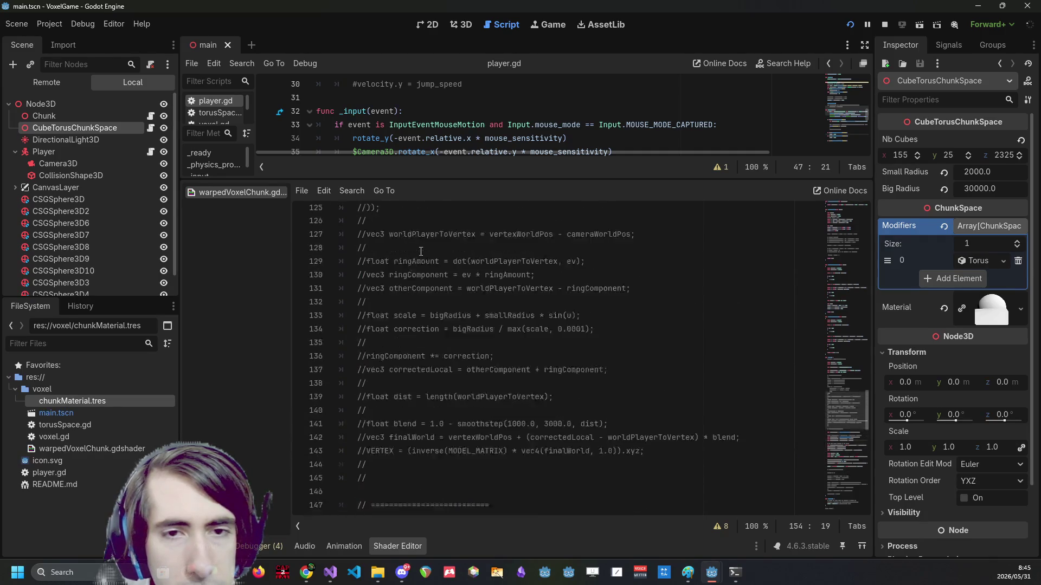
double_click(410, 361)
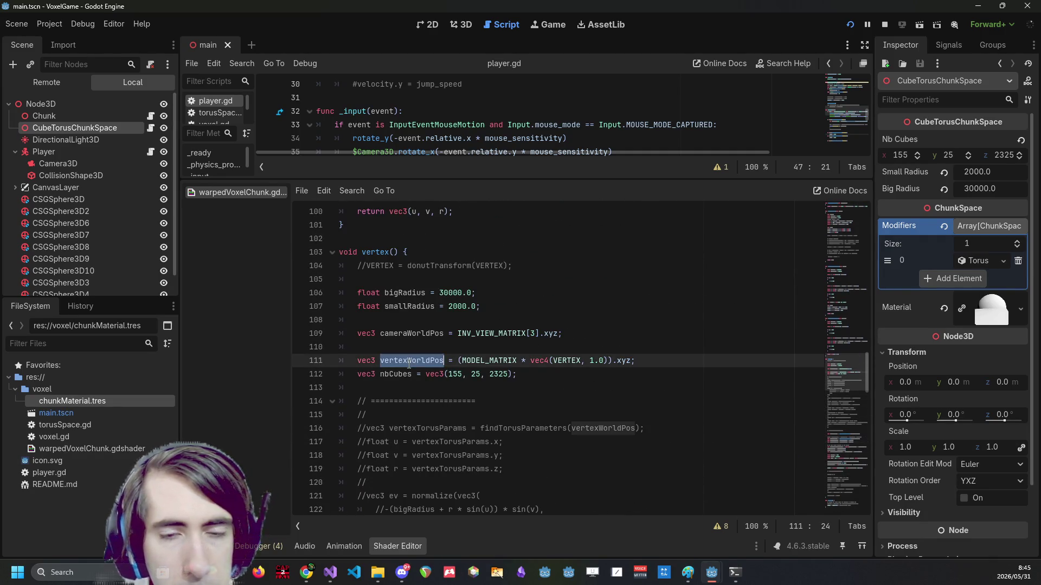
scroll(408, 369, "down", 16)
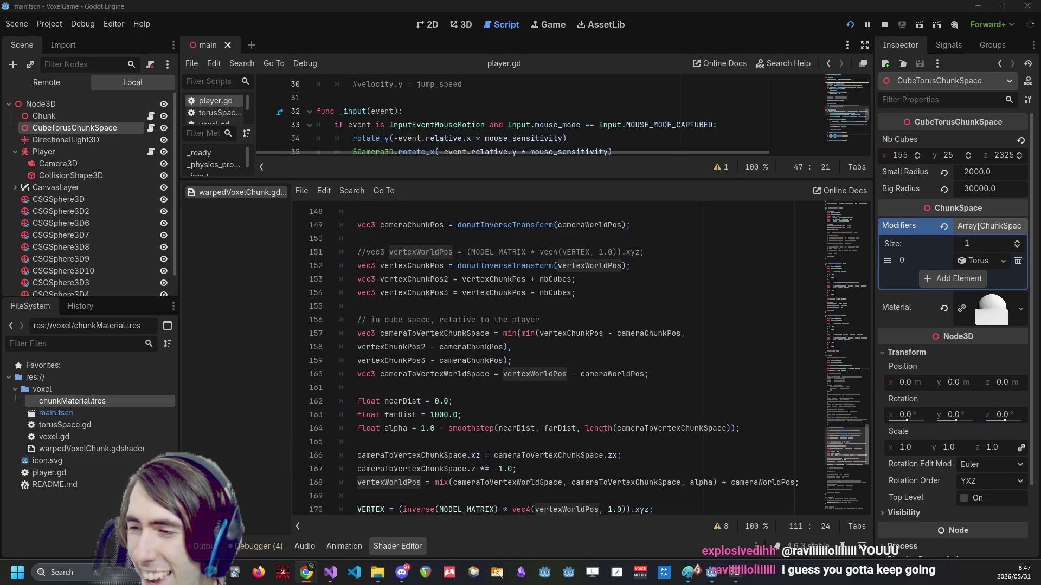
left_click(535, 334)
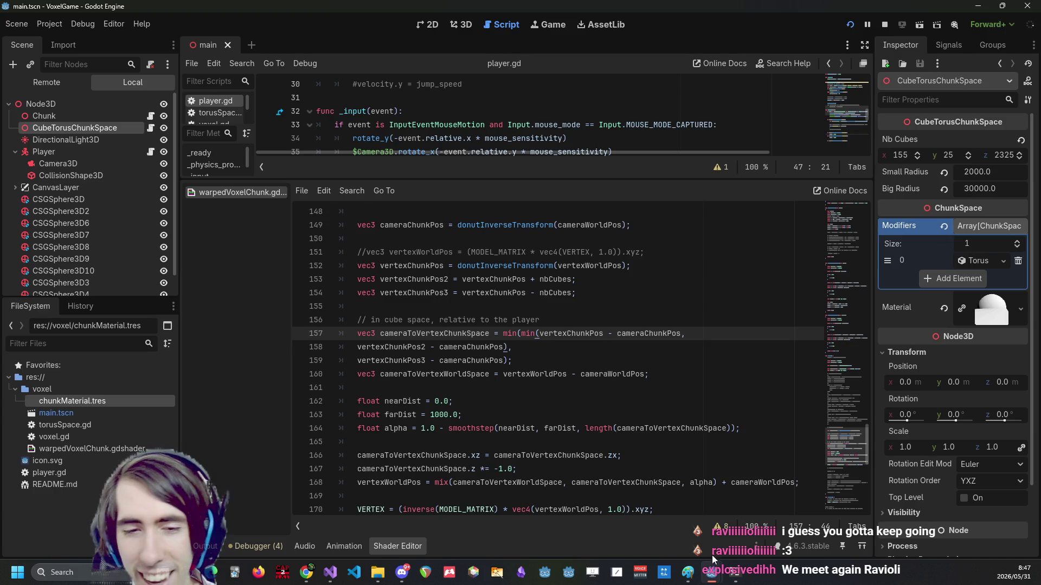
mouse_move(711, 572)
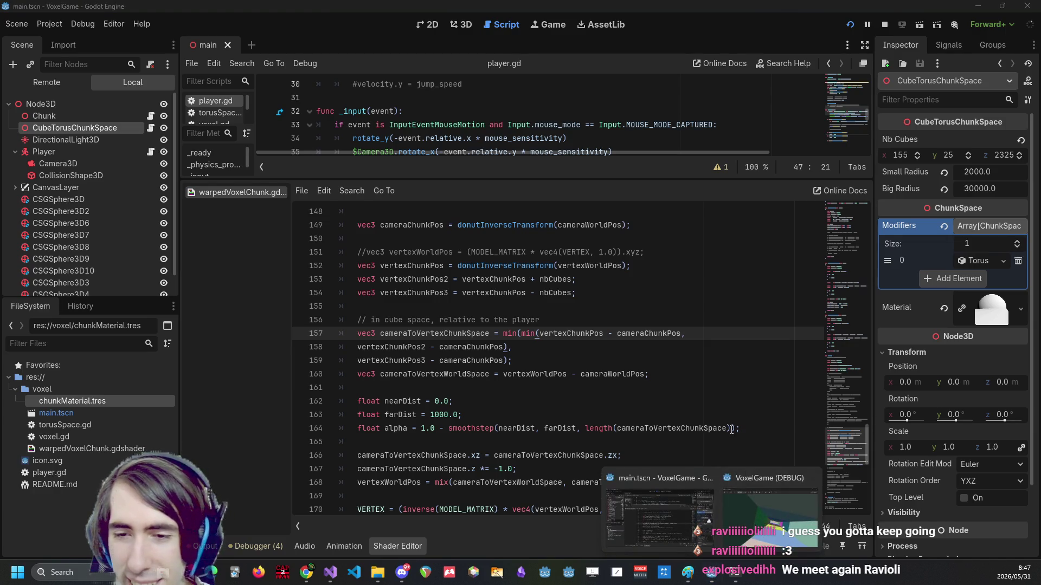
Fly into the torus surface with W, back out with S, then close the game with Escape.
left_click(771, 499)
key("w")
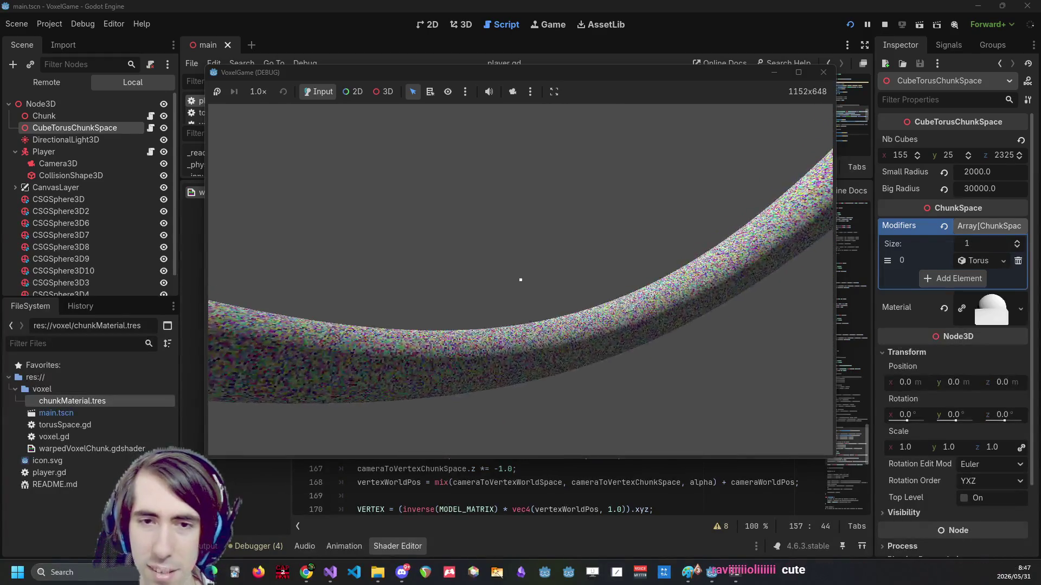
key("w")
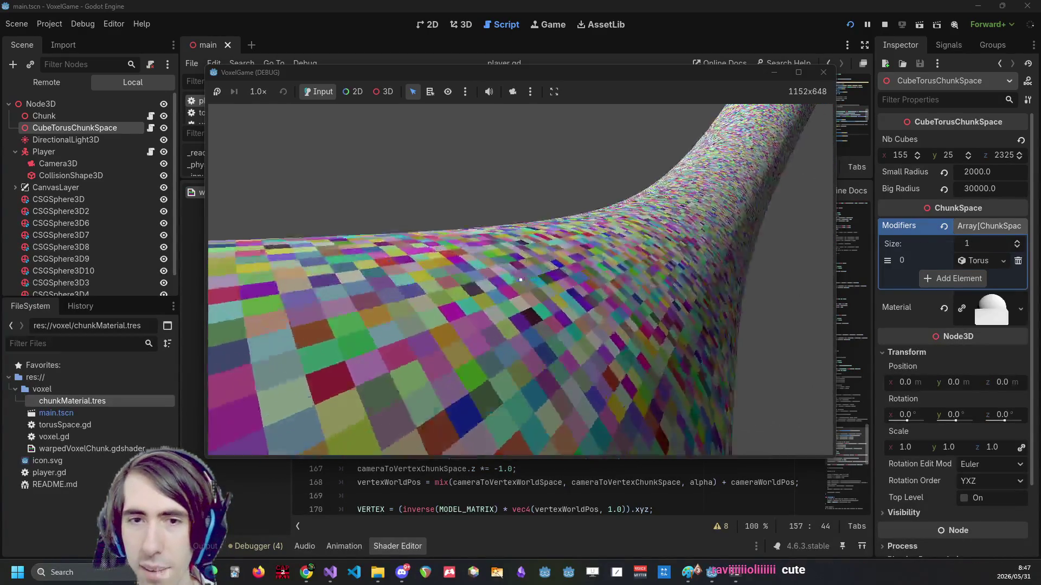
key("w")
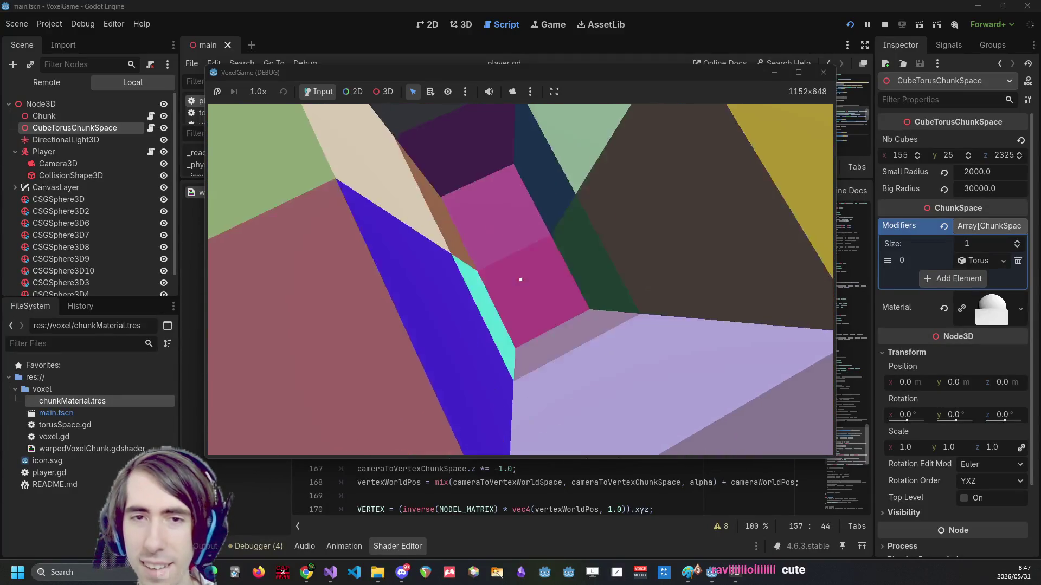
key("s")
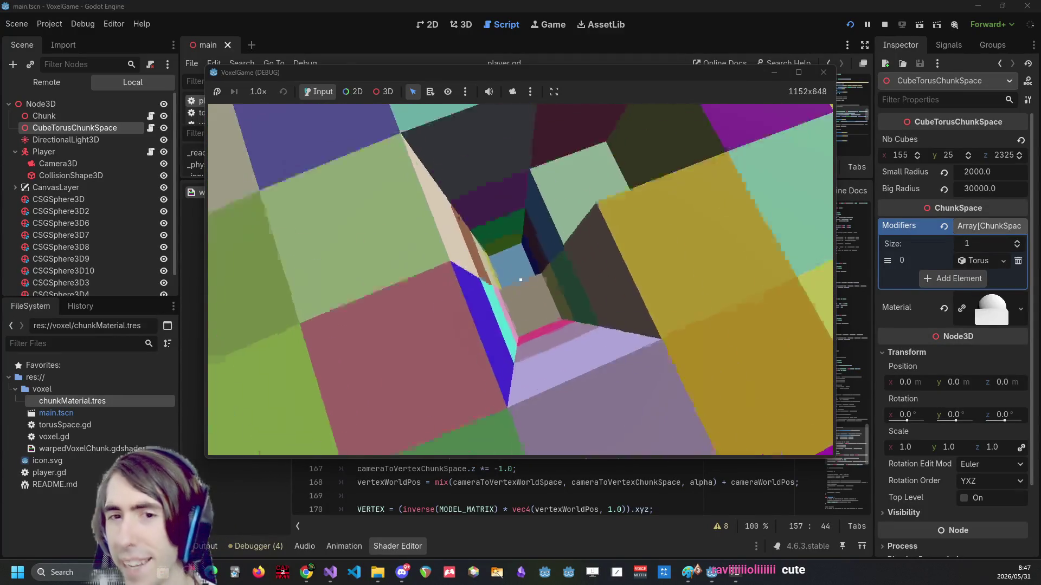
key("s")
key("s")
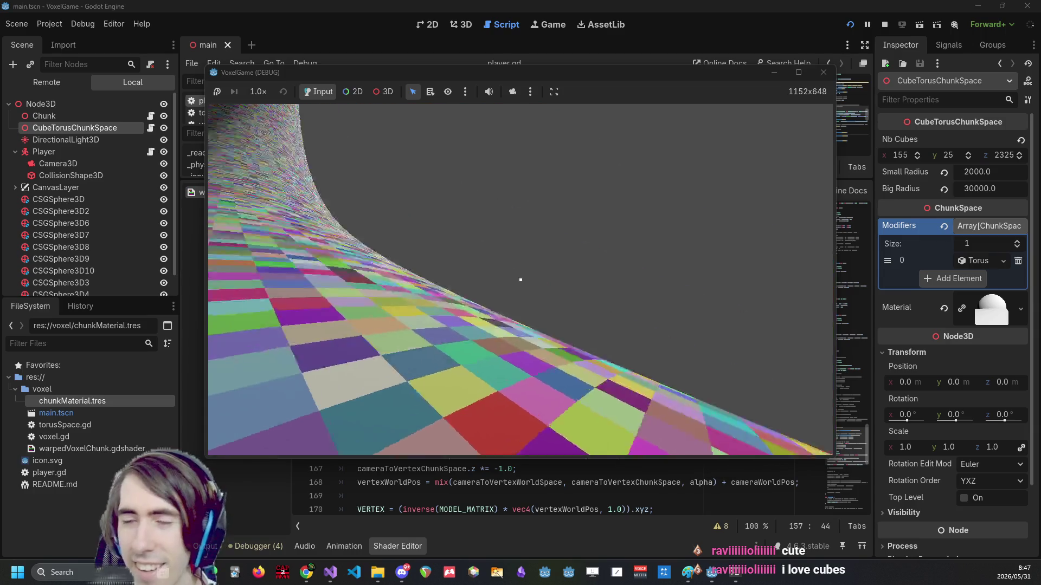
key("Escape")
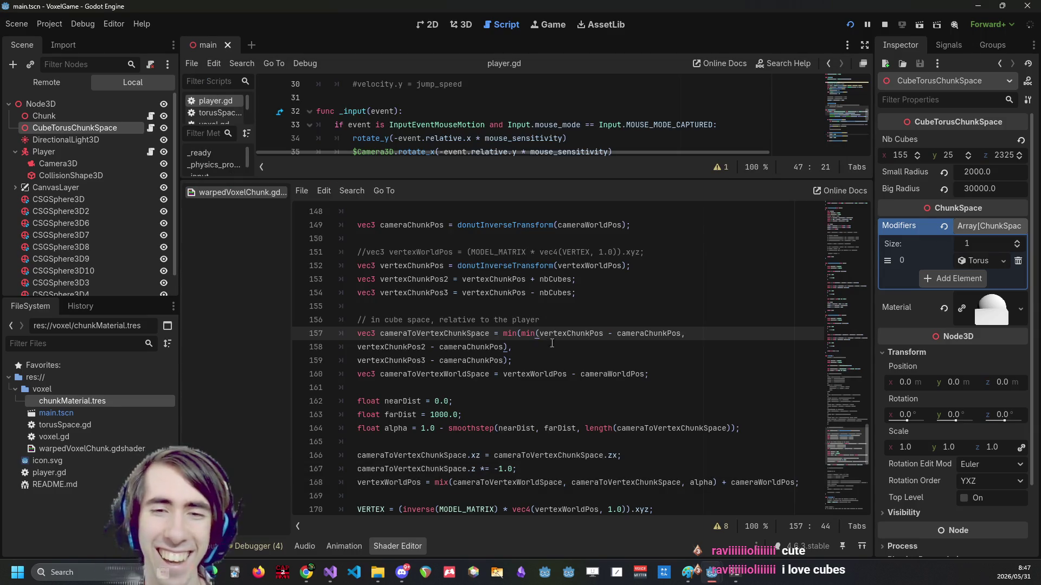
Review the smoothstep blend on line 164 and the nested min expression on line 157.
scroll(567, 338, "down", 1)
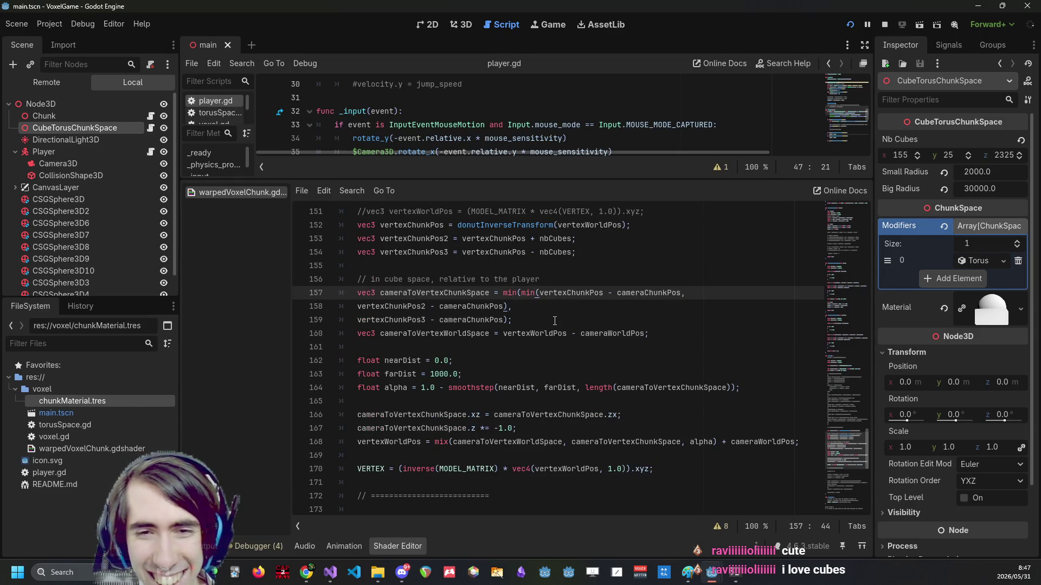
scroll(555, 321, "down", 1)
left_click(540, 333)
left_click(538, 348)
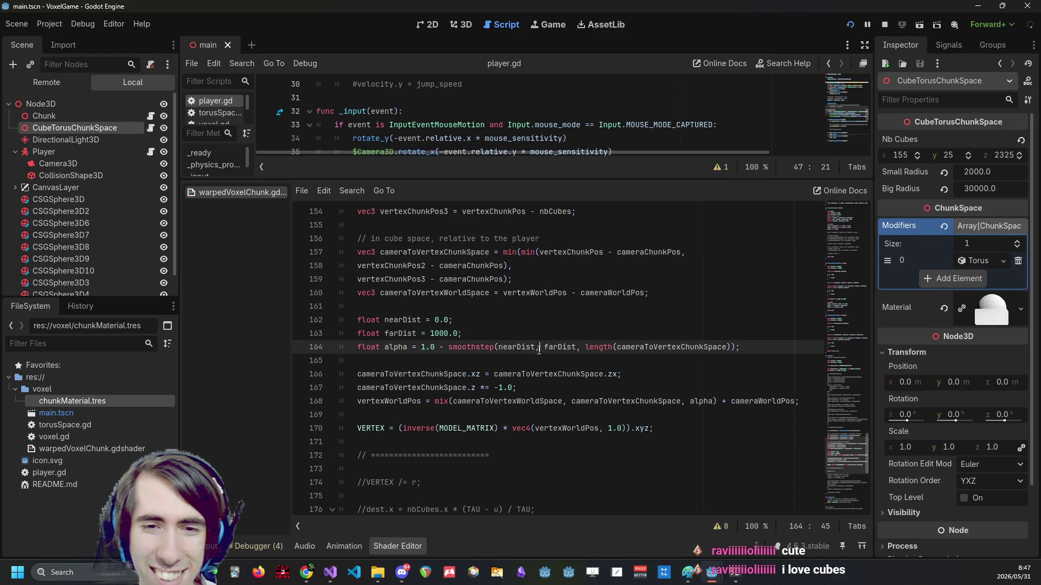
scroll(539, 350, "up", 2)
left_click(530, 336)
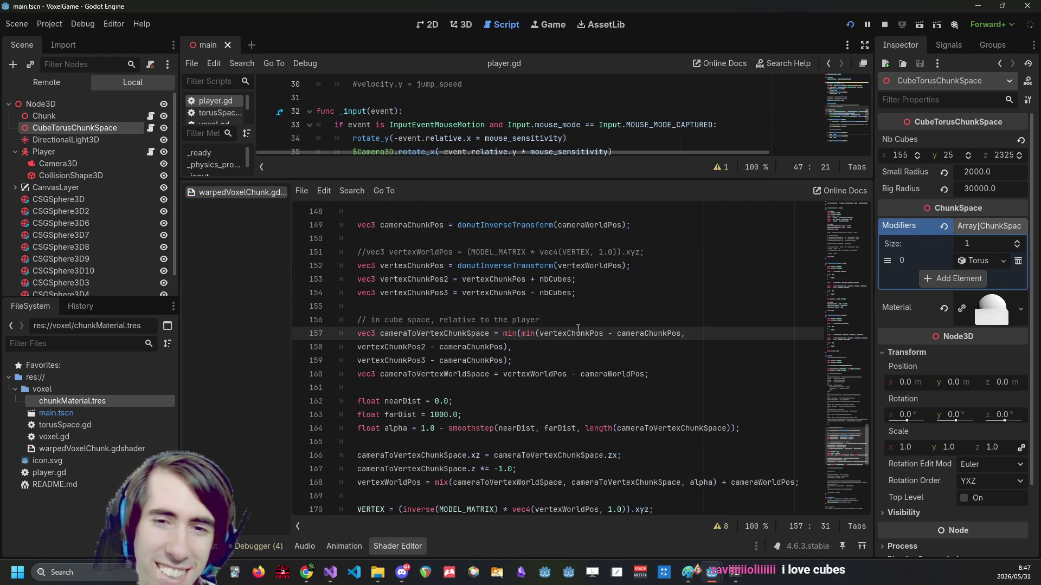
Add the line 'vec3 cameraToVertexChunkSpace = vertexChunkPos - cameraChunkPos;' above the min version.
double_click(474, 334)
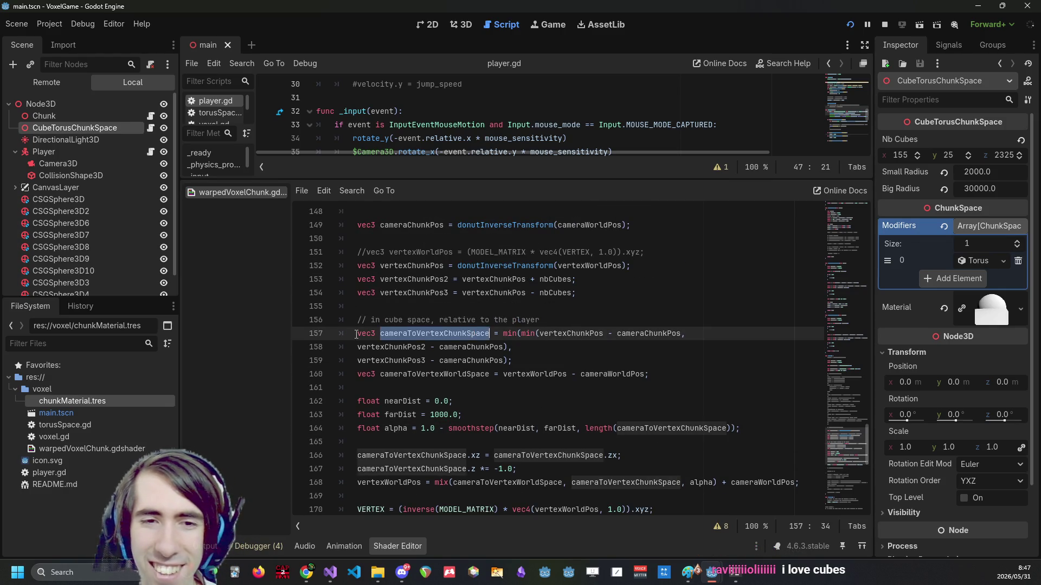
left_click_drag(357, 333, 504, 333)
key("ctrl+c")
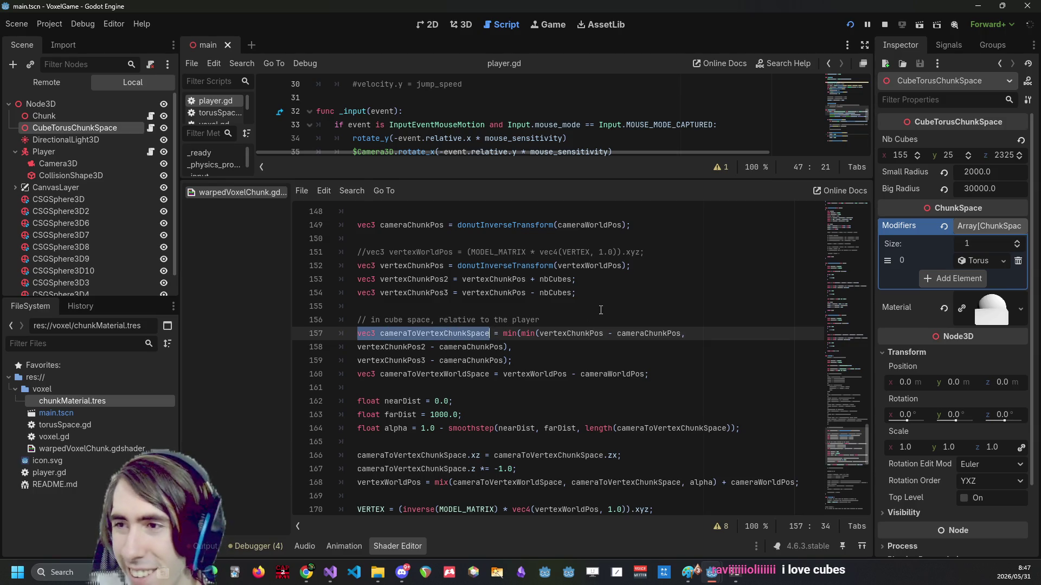
left_click(621, 319)
key("Return")
key("ctrl+v")
key("Down")
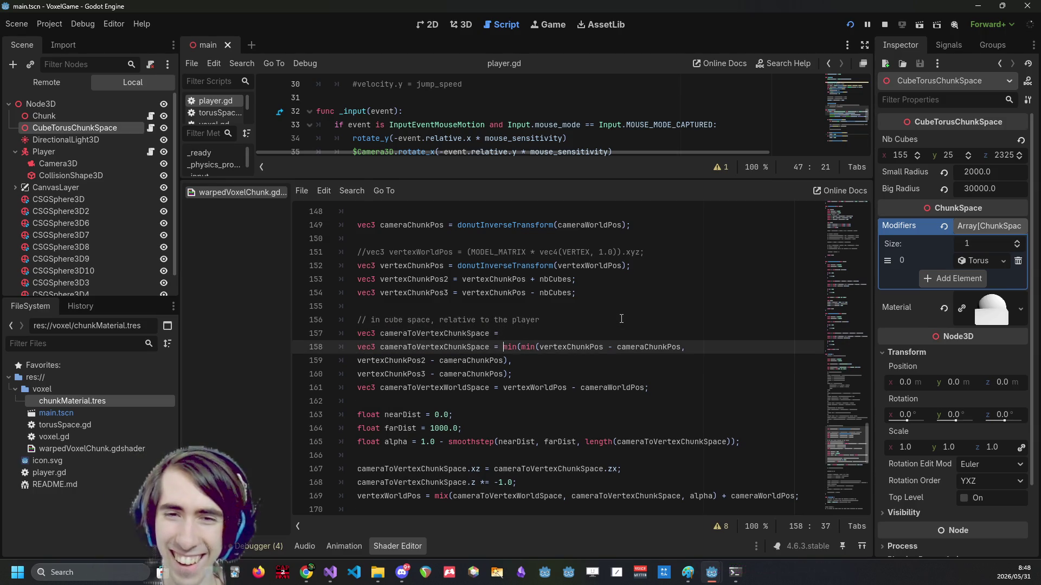
key("ctrl+shift+Right")
key("ctrl+shift+Right")
key("ctrl+shift+Left")
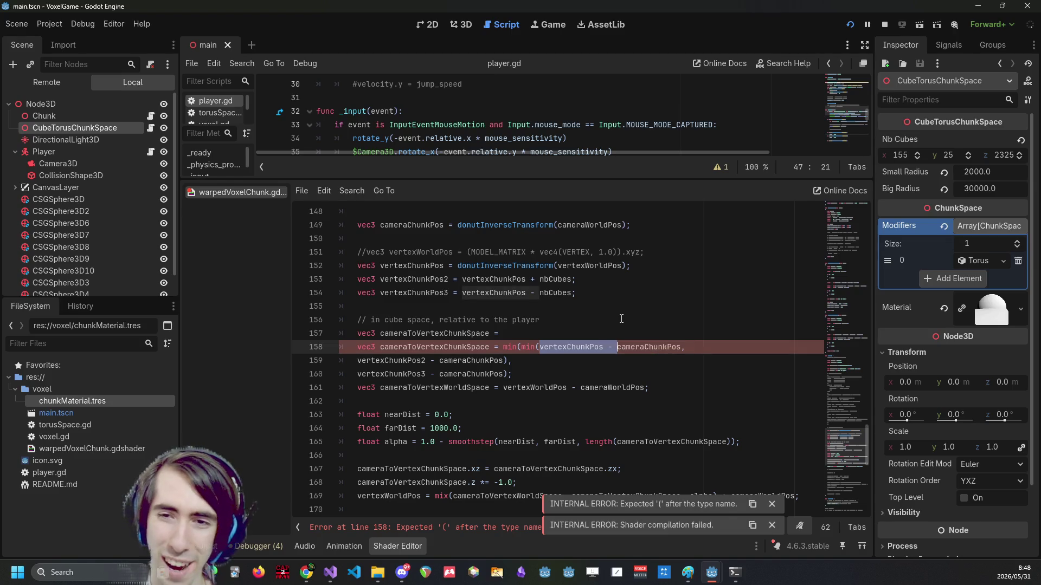
key("ctrl+shift+Right")
key("Up")
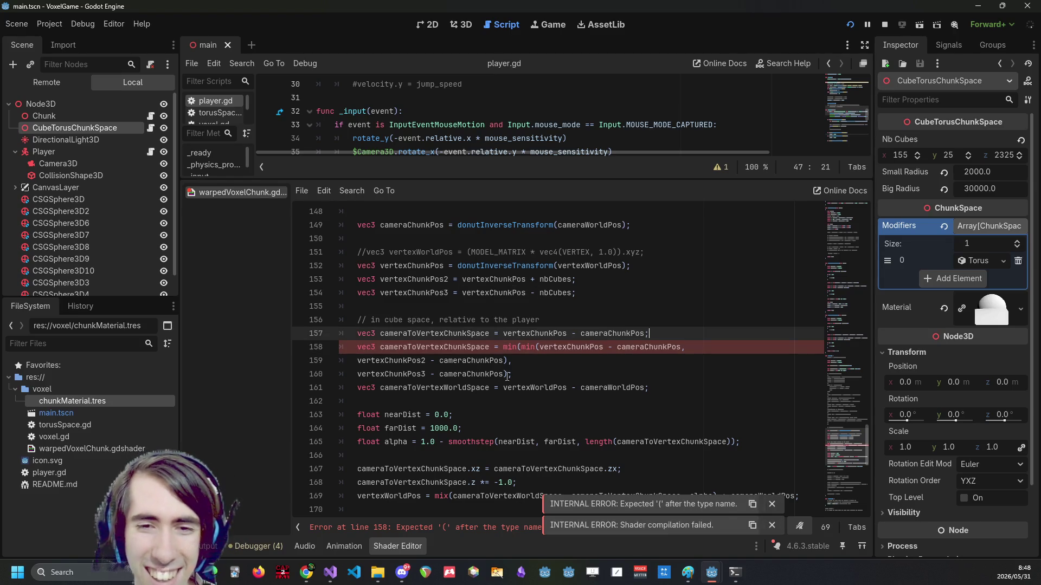
Comment out the old min-based lines 158–160, save the shader and run the game.
left_click_drag(512, 374, 303, 347)
key("ctrl+k")
key("ctrl+s")
left_click(885, 24)
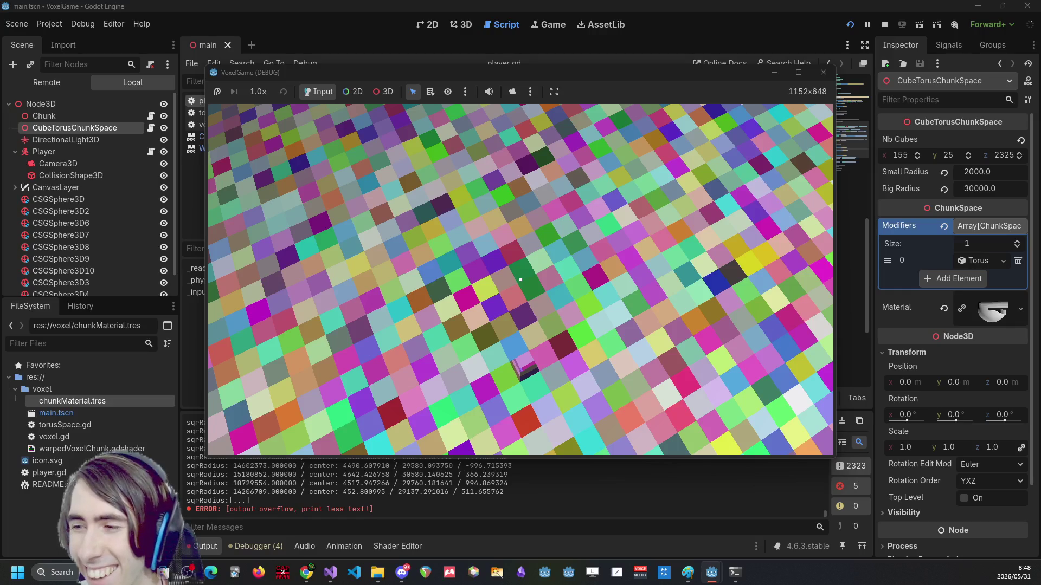
Close the VoxelGame window after viewing the checkered voxel surface.
key("F8")
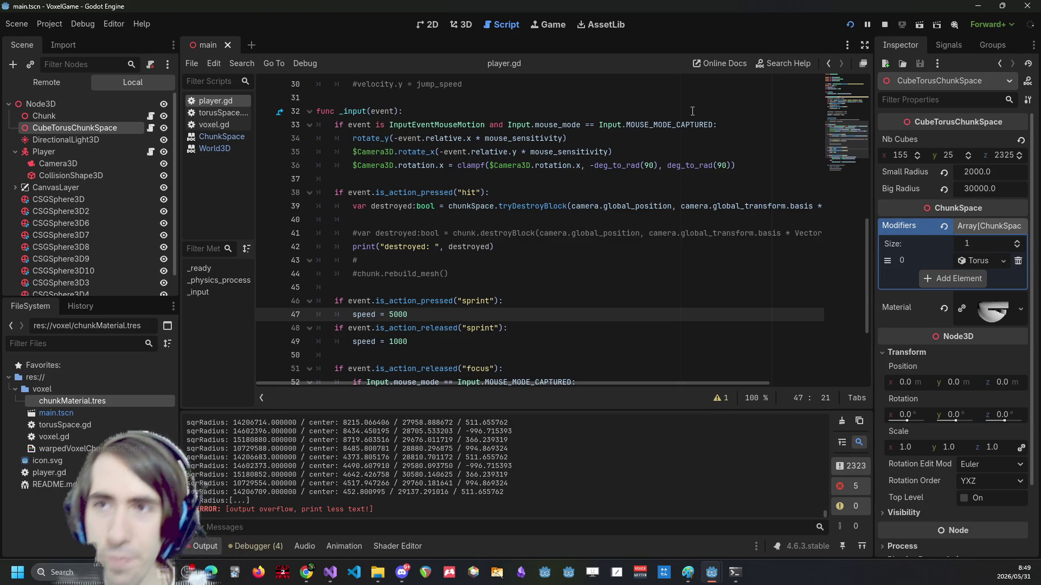
Try commenting out the whole warp block from line 149 to 171, then restore it.
left_click(884, 25)
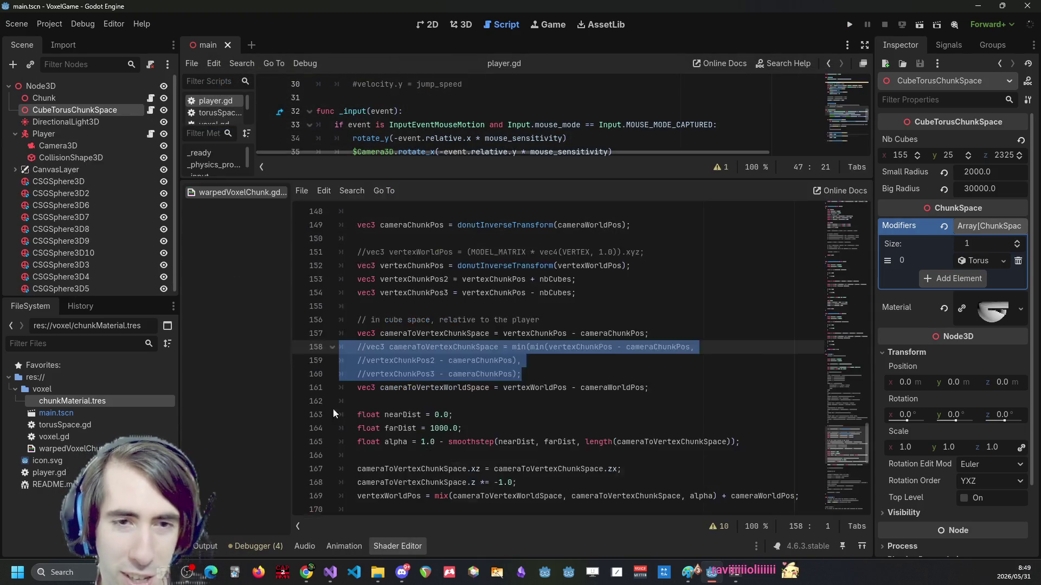
scroll(419, 355, "down", 1)
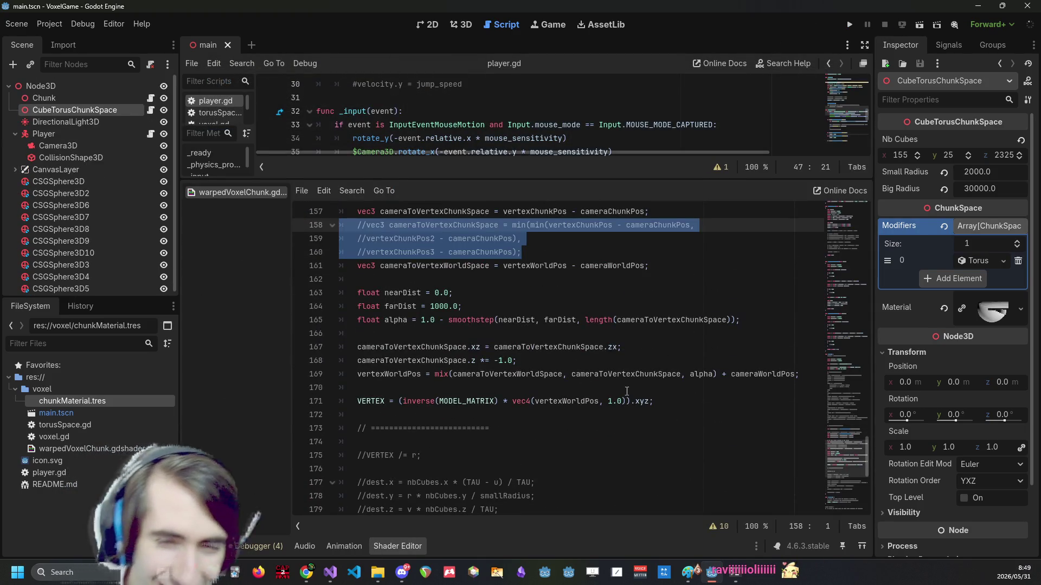
mouse_move(682, 404)
left_mouse_down()
mouse_move(380, 374)
mouse_move(487, 206)
mouse_move(511, 401)
mouse_move(357, 433)
mouse_move(325, 349)
mouse_move(308, 383)
left_mouse_up()
key("ctrl+k")
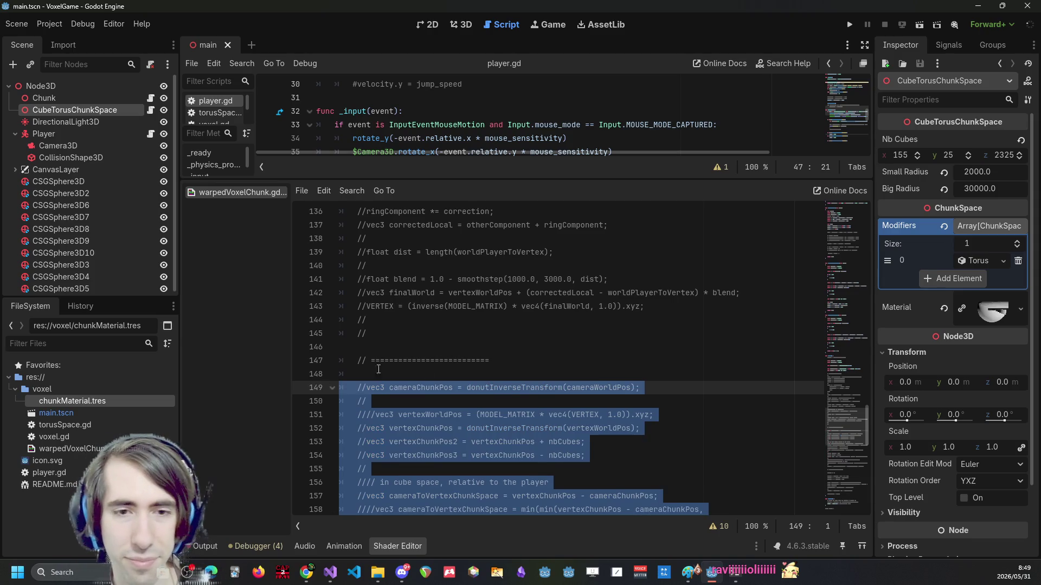
key("ctrl+z")
key("ctrl+y")
key("ctrl+s")
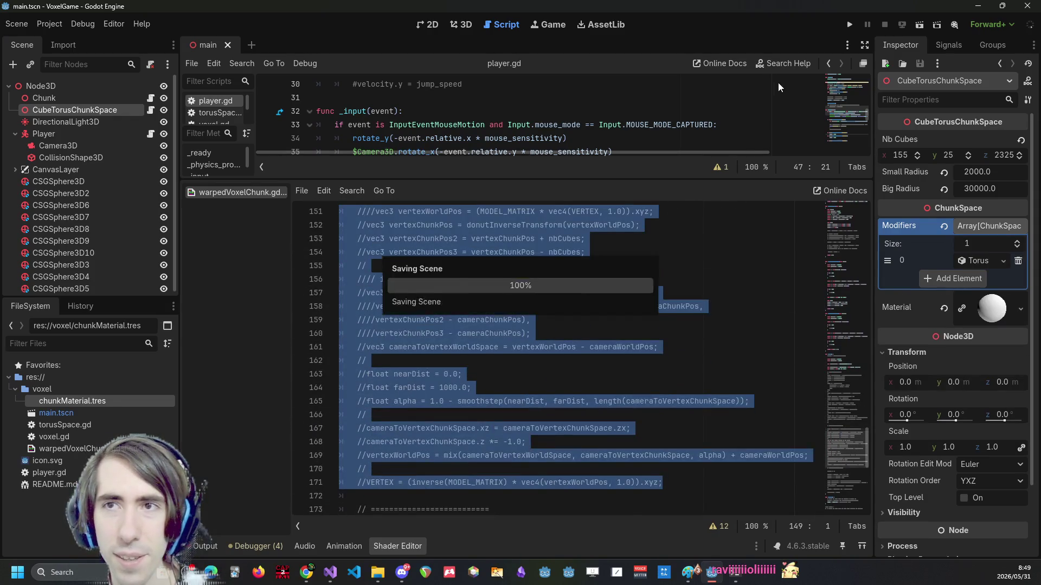
key("ctrl+k")
Comment out only the VERTEX assignment on line 171 and save the shader.
scroll(475, 428, "down", 2)
left_click(475, 428)
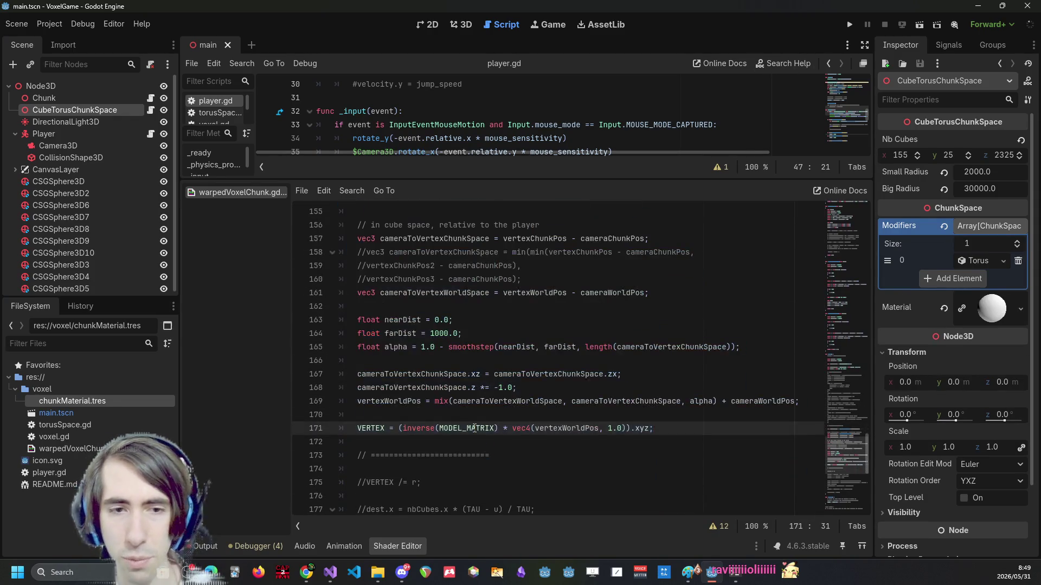
key("ctrl+k")
key("ctrl+s")
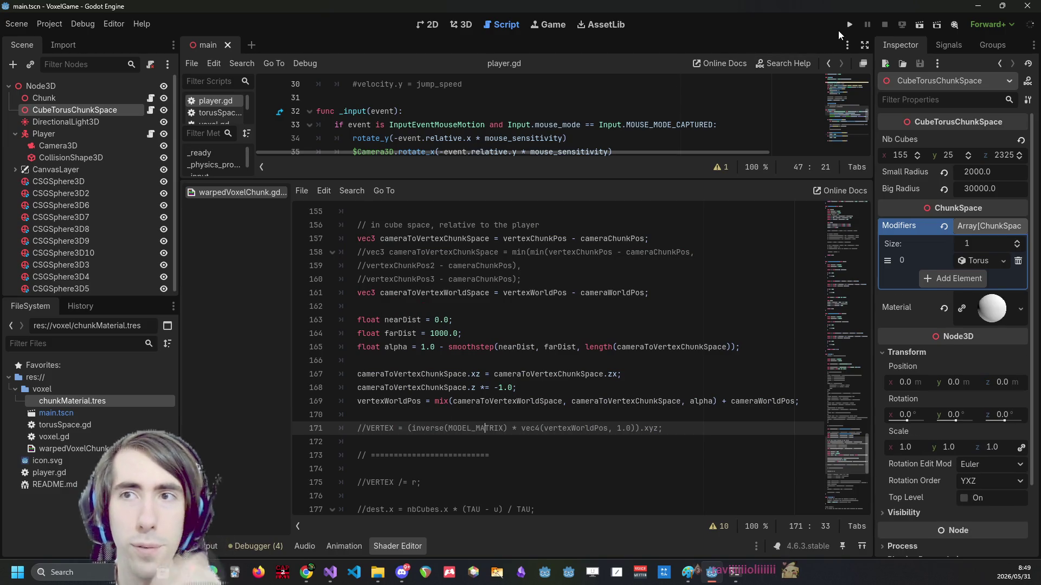
Run the game with the warp disabled to view the flat surface, then stop it.
left_click(849, 25)
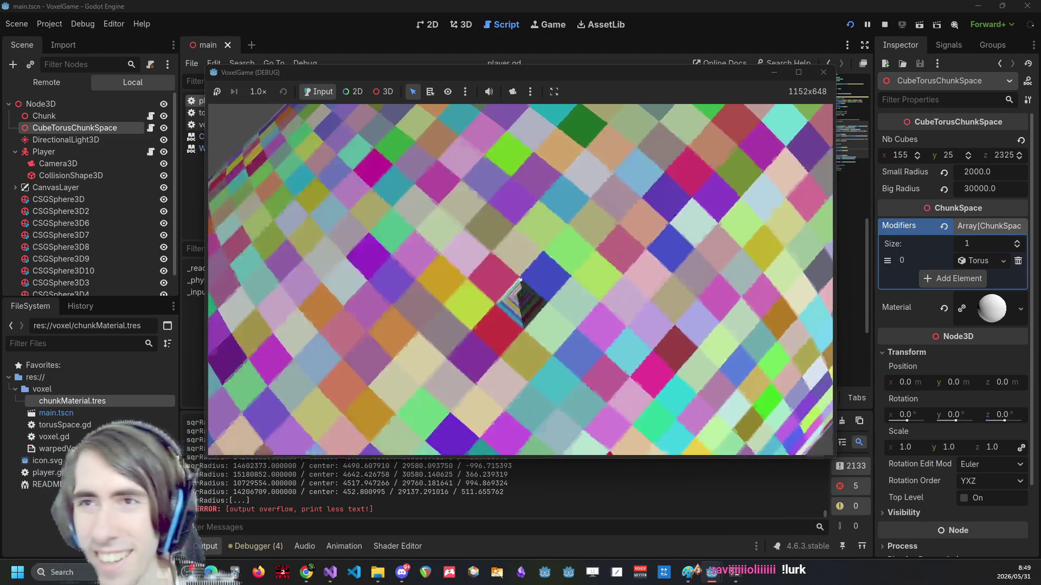
left_click(893, 21)
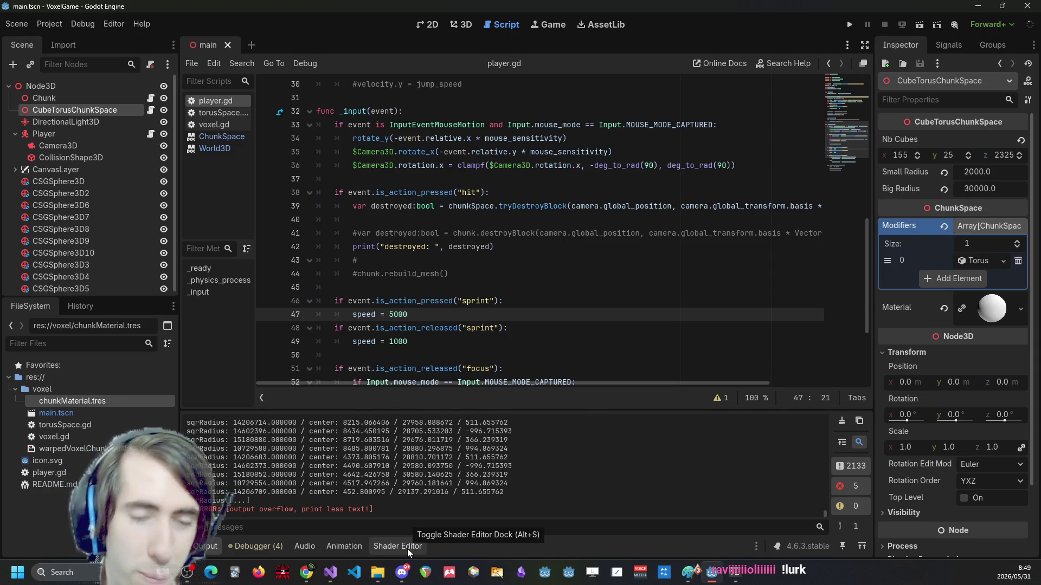
Uncomment the VERTEX assignment on line 171 with Ctrl+K and relaunch the game.
left_click(407, 548)
left_click(407, 540)
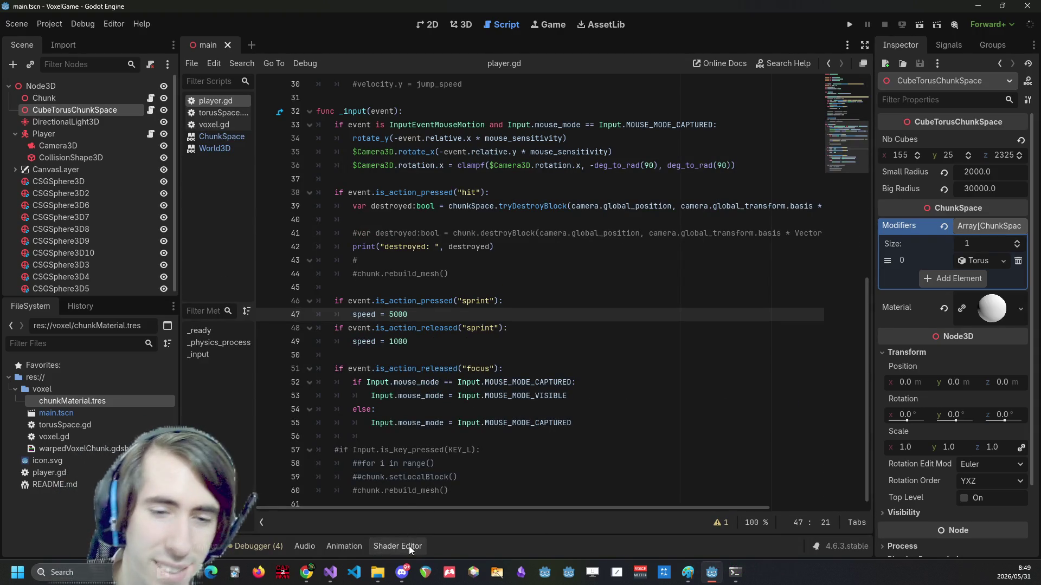
left_click(409, 545)
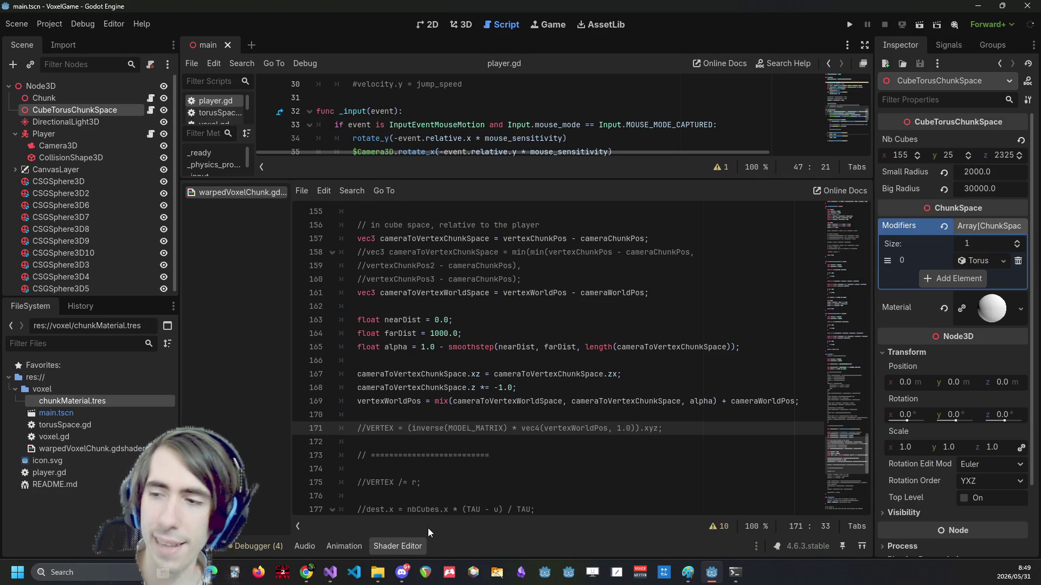
key("ctrl+k")
left_click(849, 25)
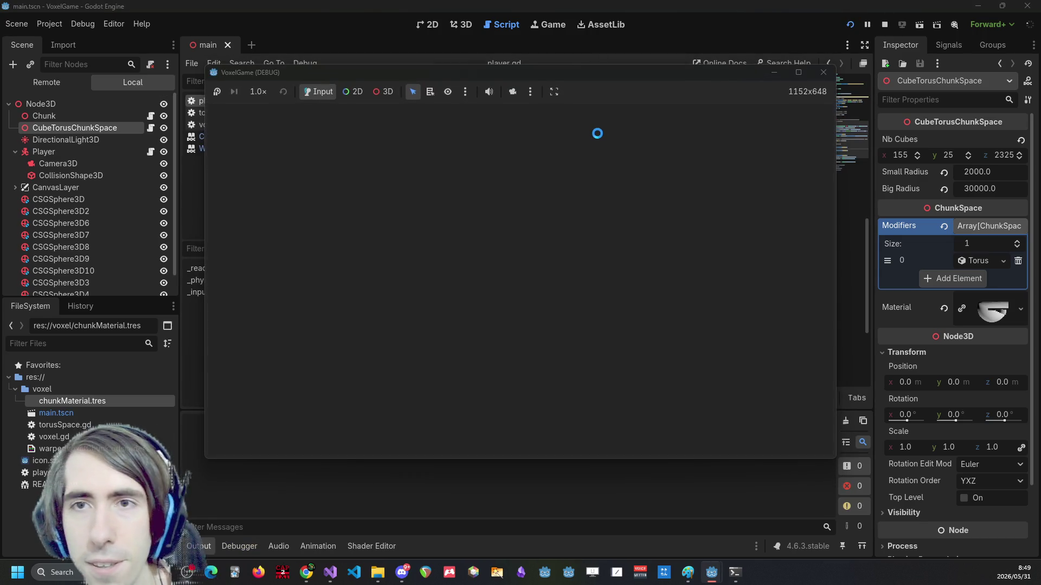
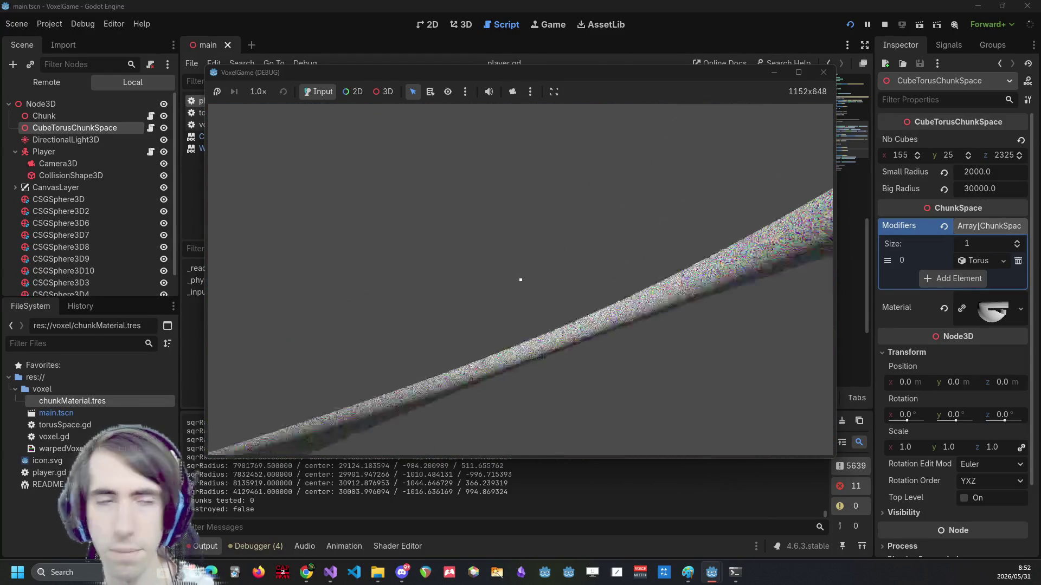
Stop the voxel game, hide the Output panel, and bring up the warpedVoxelChunk shader code.
left_click(882, 25)
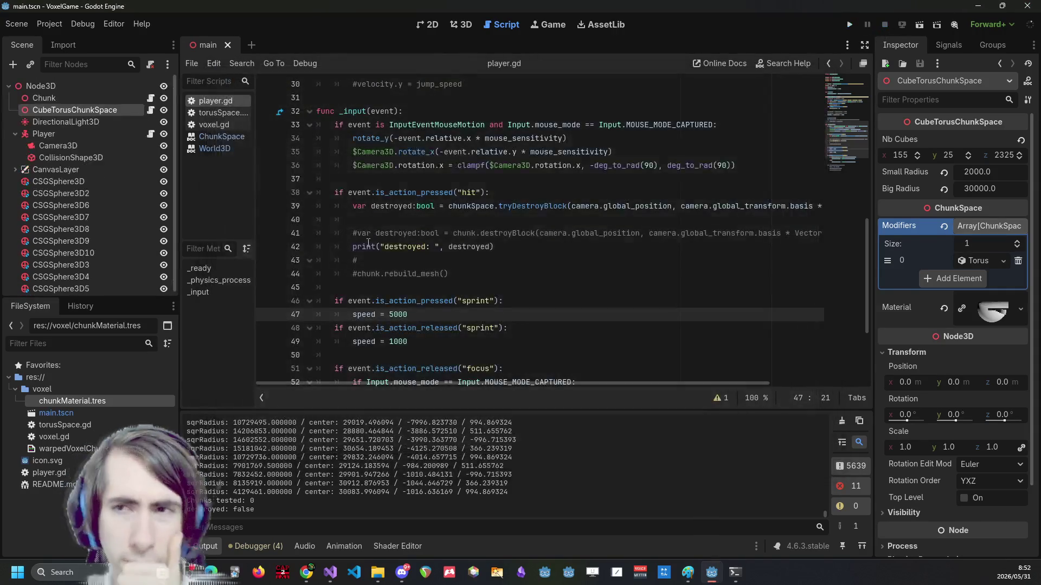
scroll(521, 277, "down", 1)
left_click(521, 289)
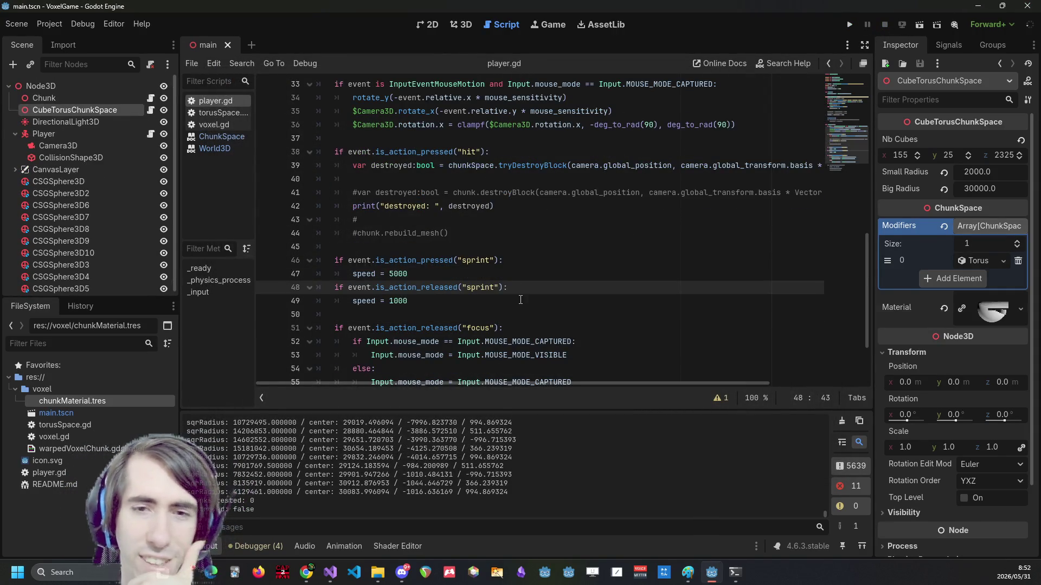
scroll(607, 319, "down", 2)
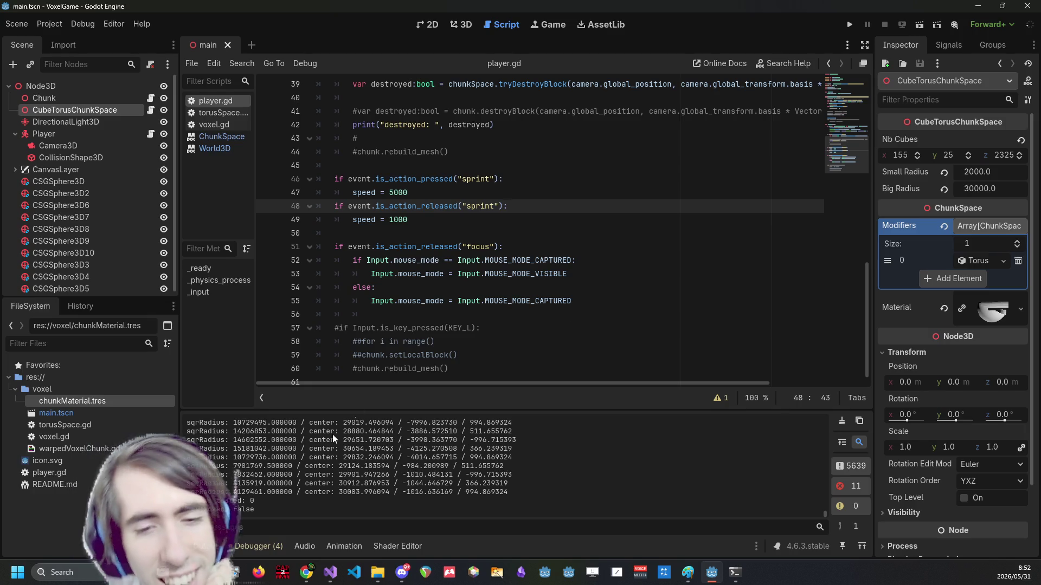
key("ctrl+j")
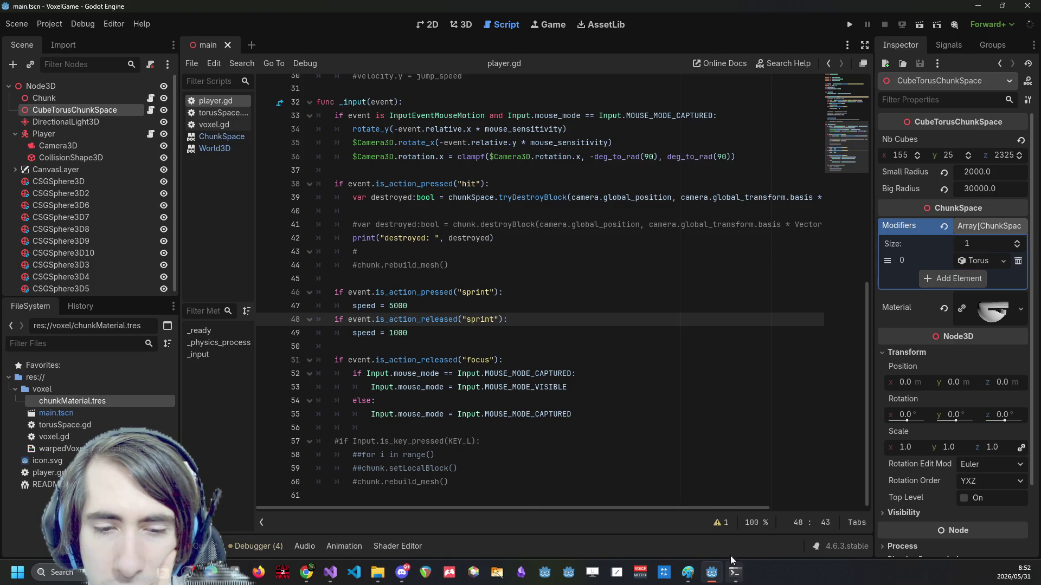
left_click(415, 547)
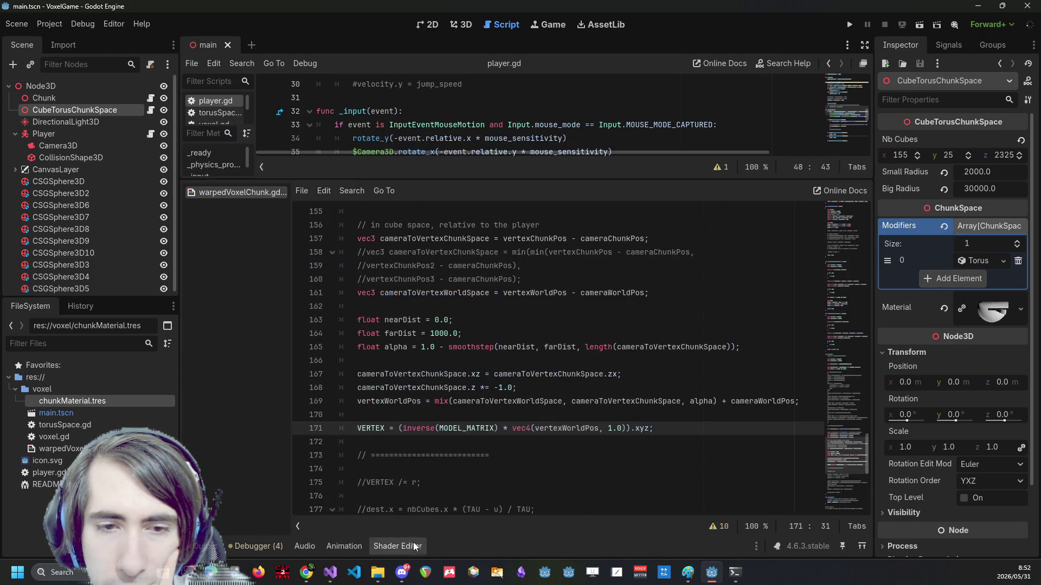
scroll(475, 447, "up", 4)
scroll(475, 448, "down", 2)
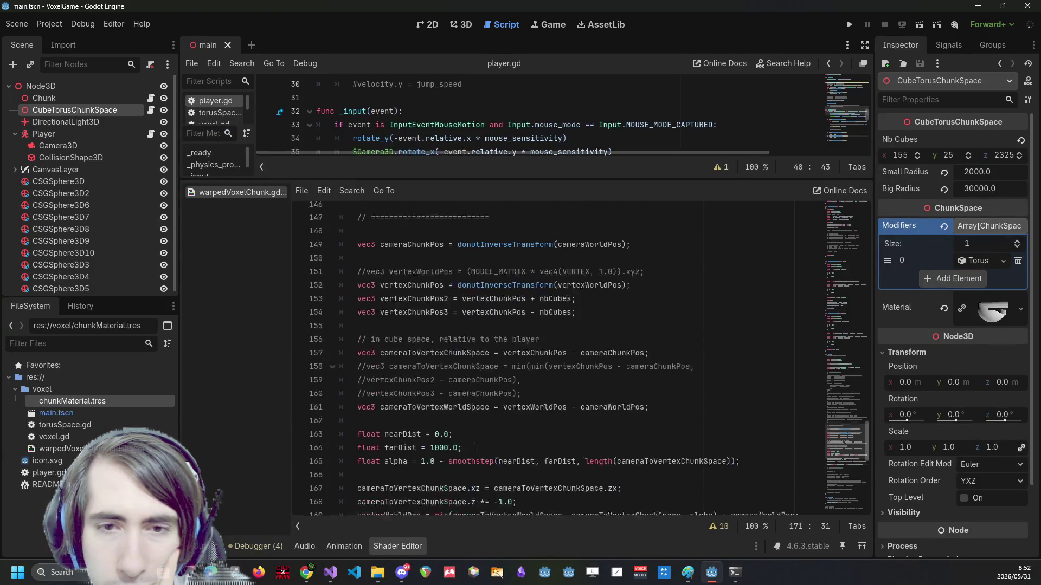
double_click(457, 375)
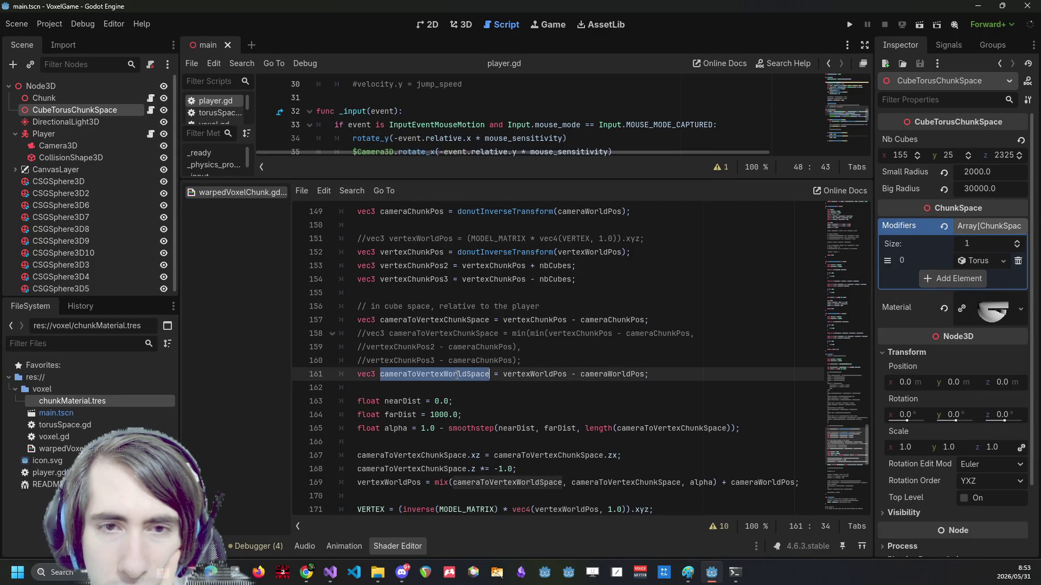
scroll(457, 375, "up", 1)
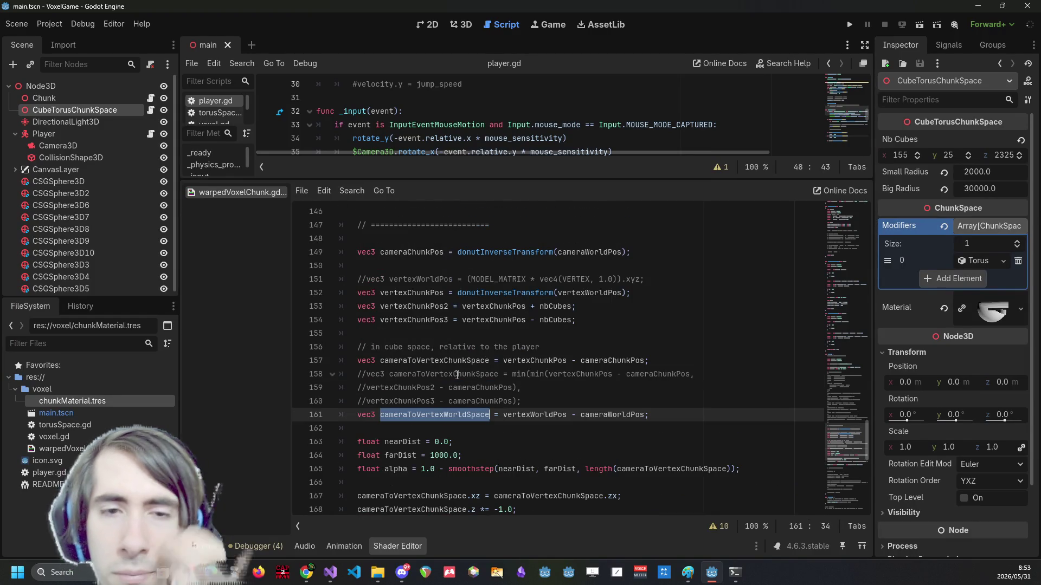
left_click(406, 282)
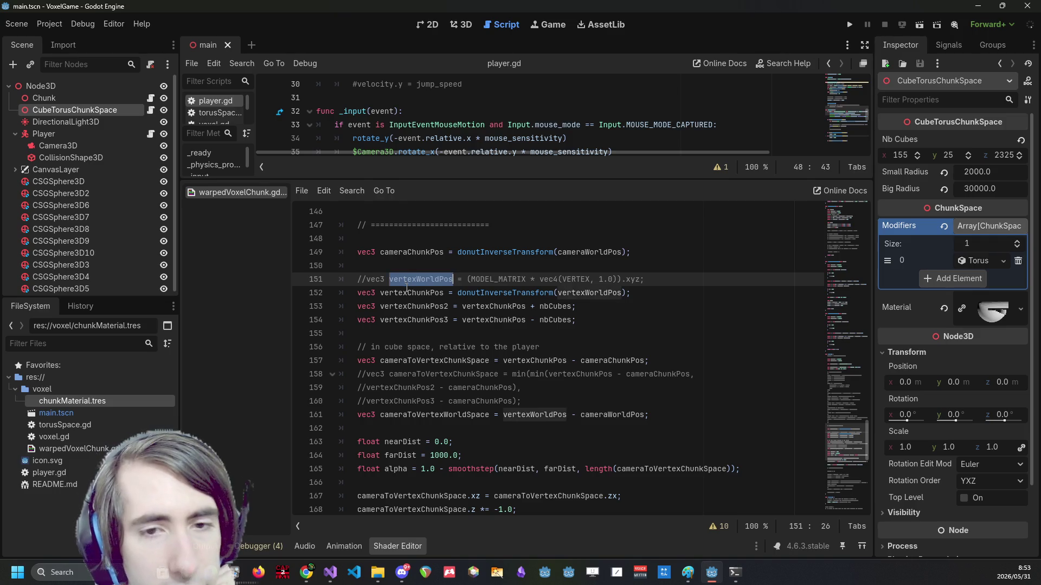
left_click(409, 293)
left_click(412, 306)
left_click(402, 332)
double_click(402, 320)
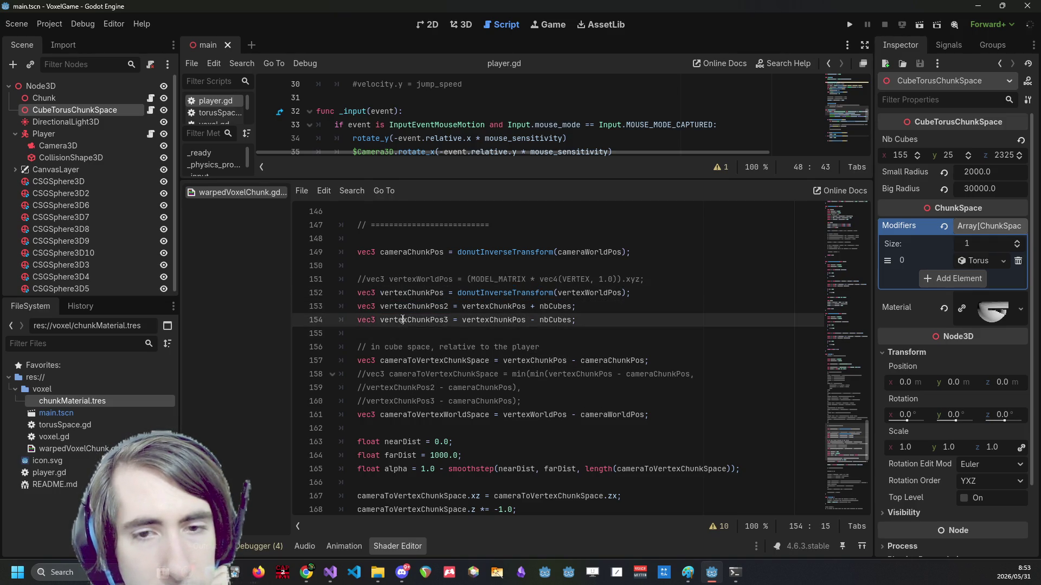
double_click(403, 307)
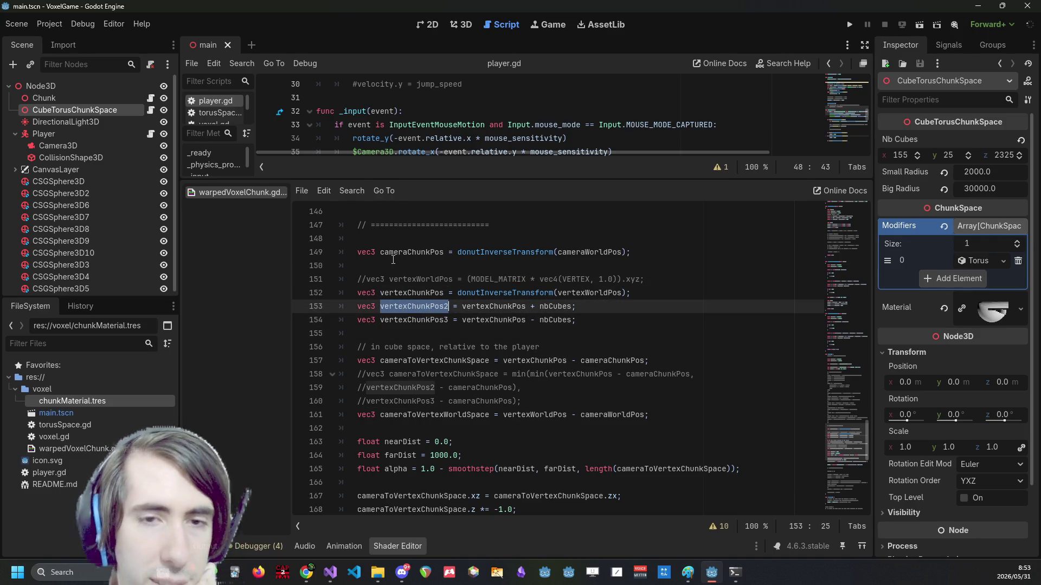
left_click(393, 260)
double_click(392, 256)
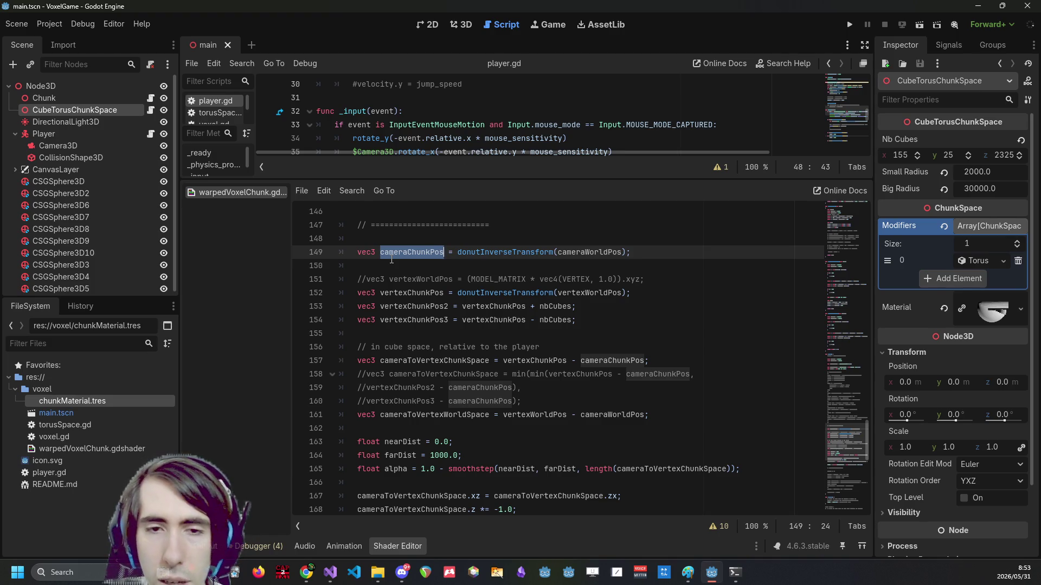
scroll(375, 325, "down", 1)
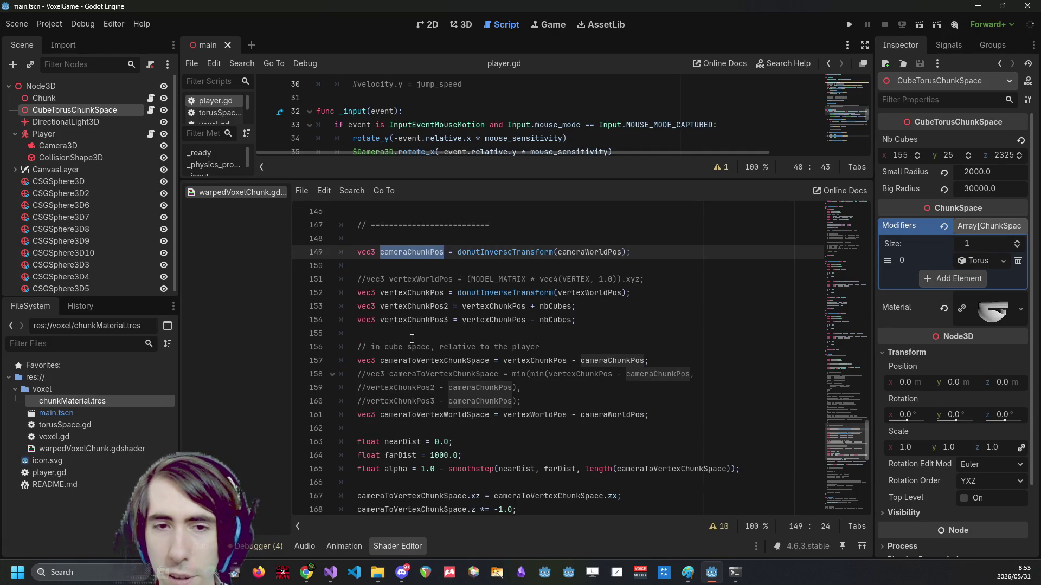
double_click(416, 292)
scroll(416, 271, "down", 3)
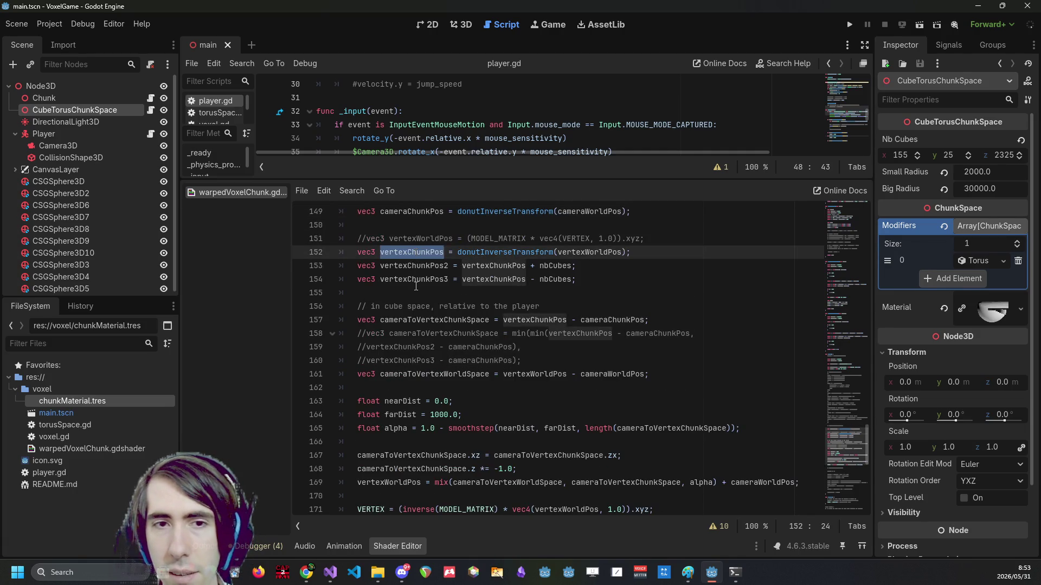
scroll(416, 285, "up", 1)
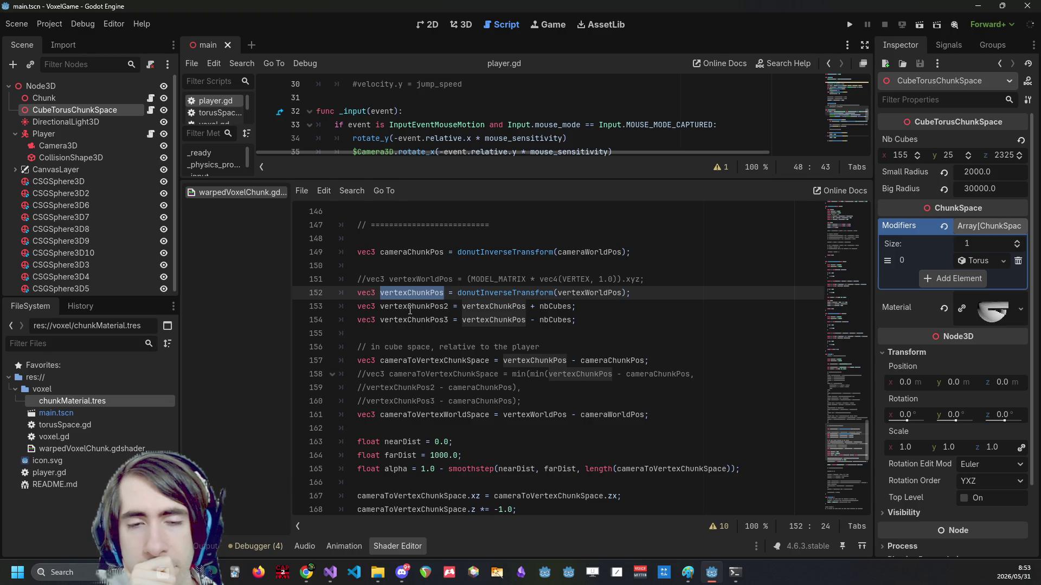
scroll(410, 311, "down", 2)
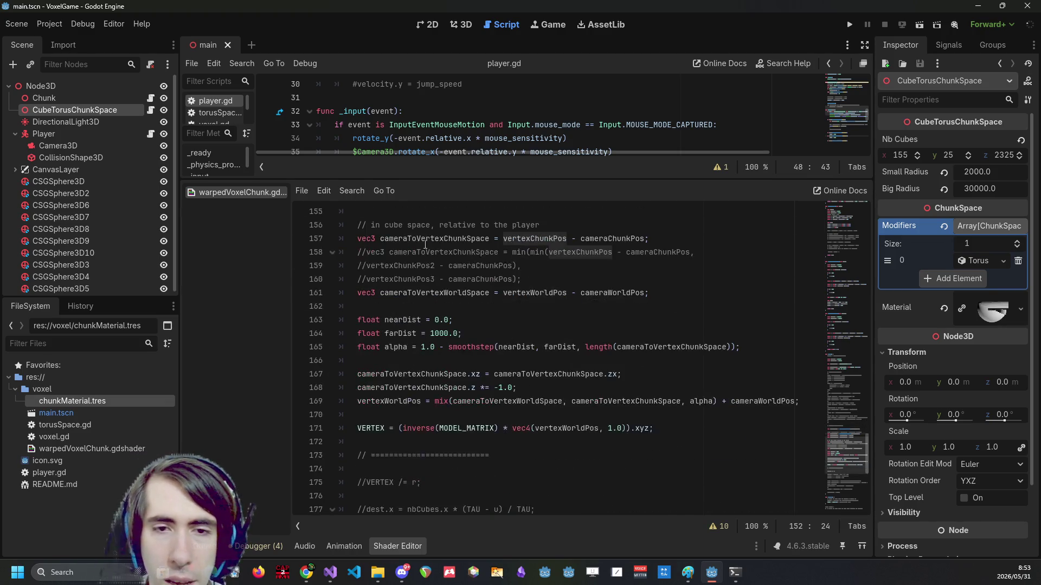
double_click(514, 388)
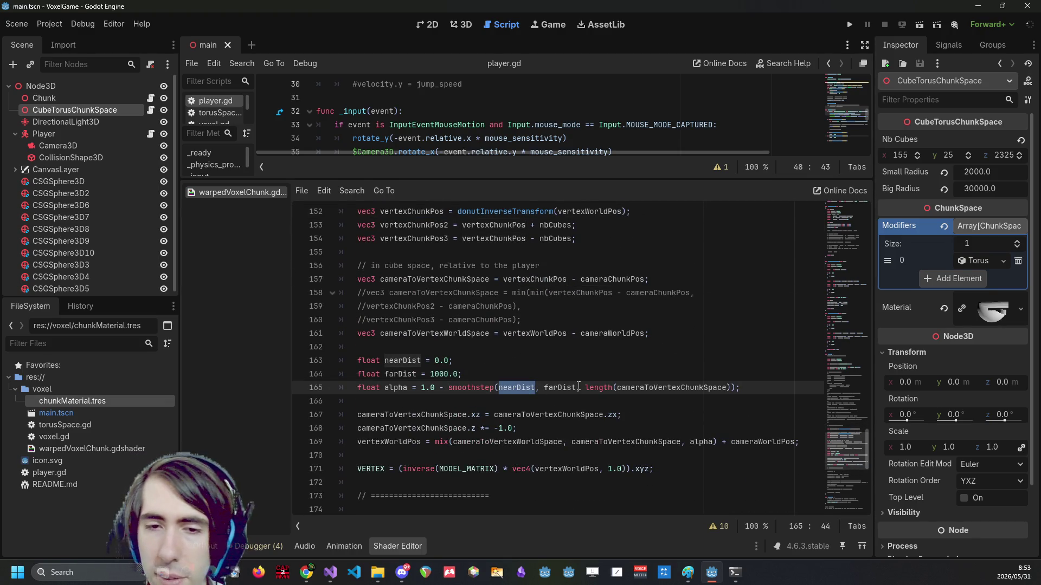
left_click(554, 427)
left_click_drag(573, 429, 358, 415)
Comment out the axis-swap lines 167–168 of the shader and save and run the game.
double_click(420, 415)
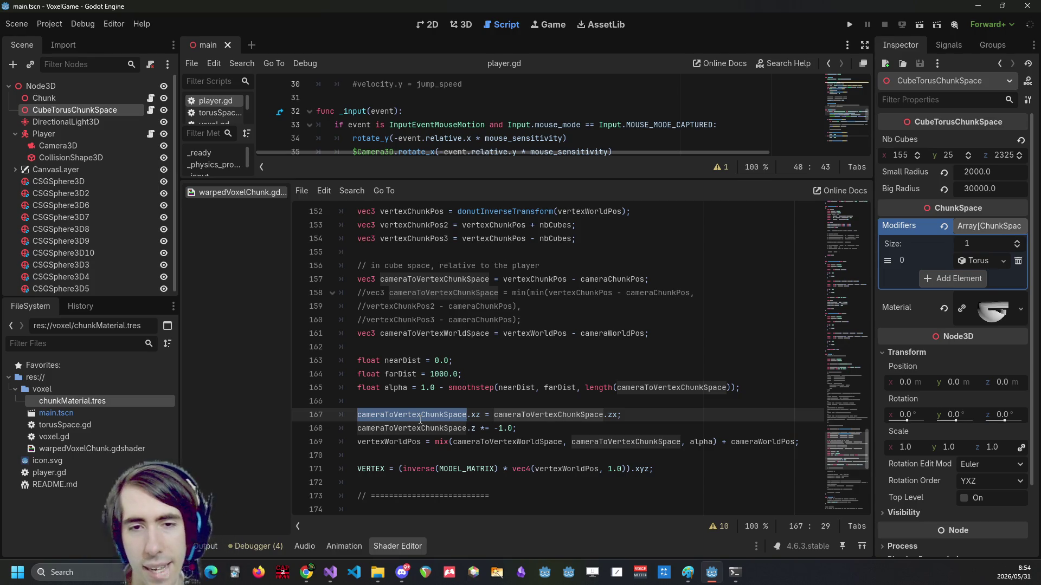
left_click_drag(517, 428, 233, 405)
key("ctrl+k")
key("F5")
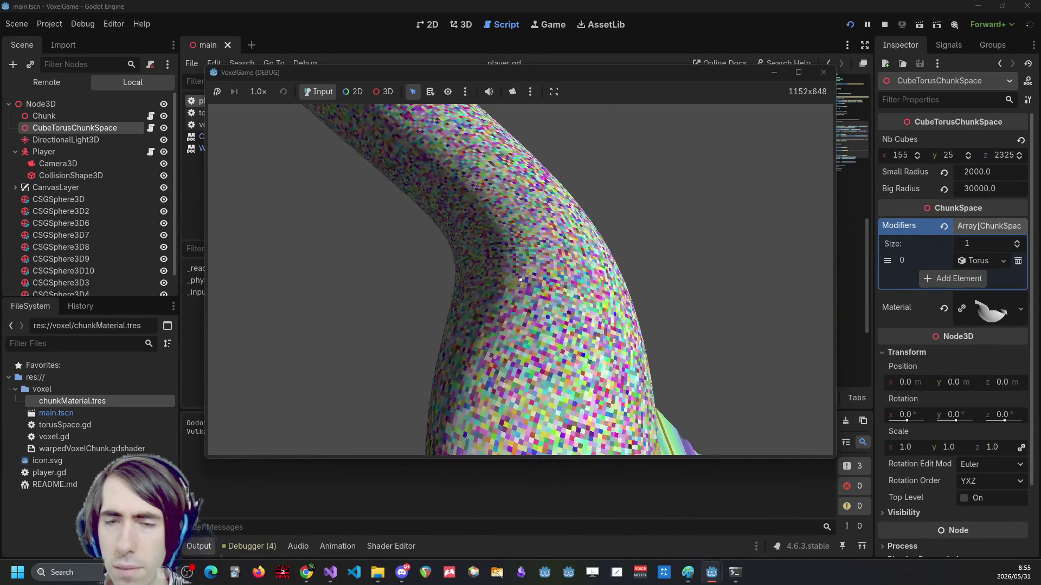
Stop the game and uncomment shader lines 167–168 again.
key("alt+Tab")
scroll(394, 277, "down", 1)
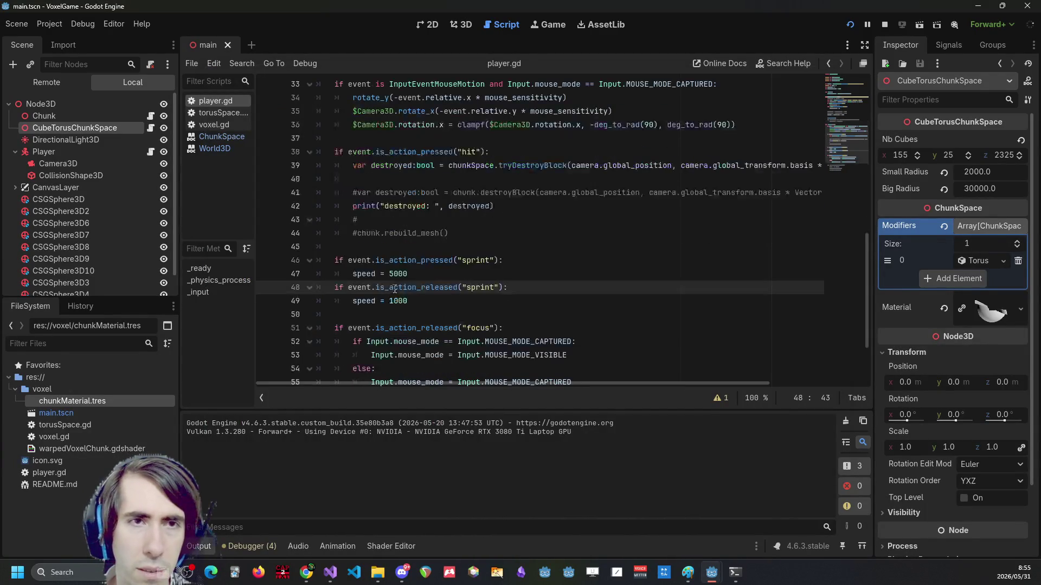
key("Up")
left_click(406, 545)
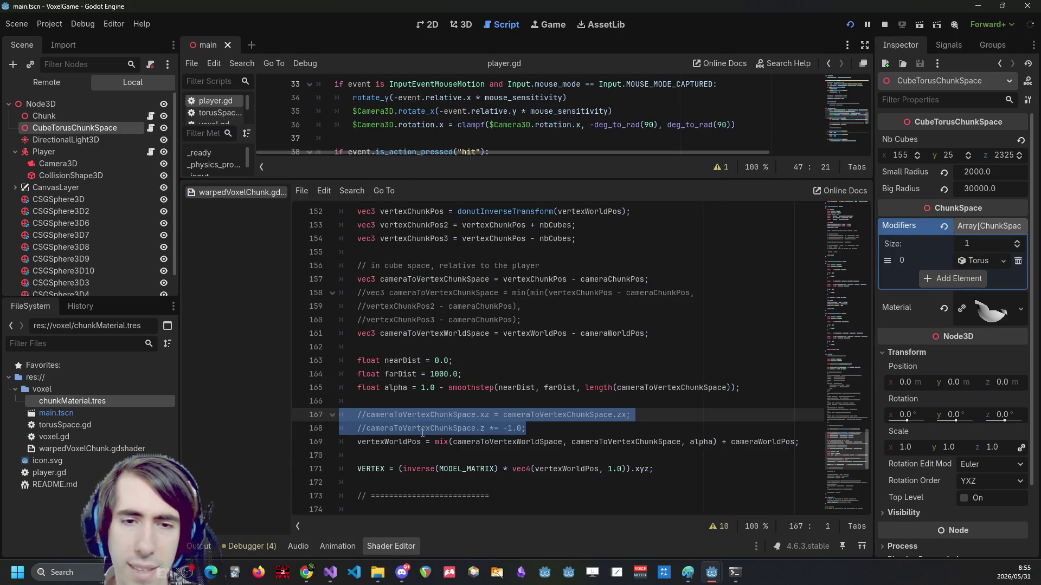
left_click(538, 429)
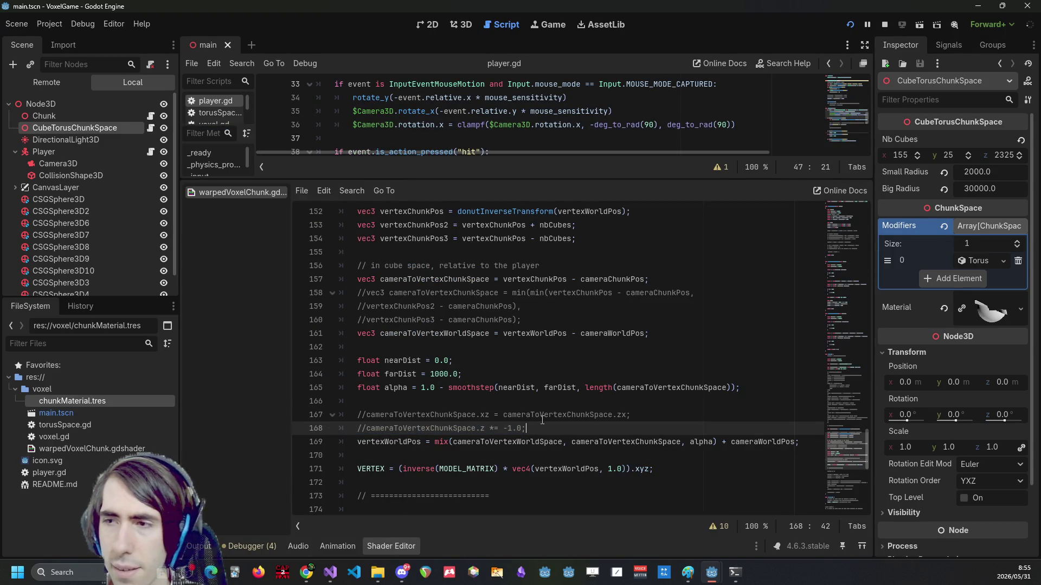
key("ctrl+z")
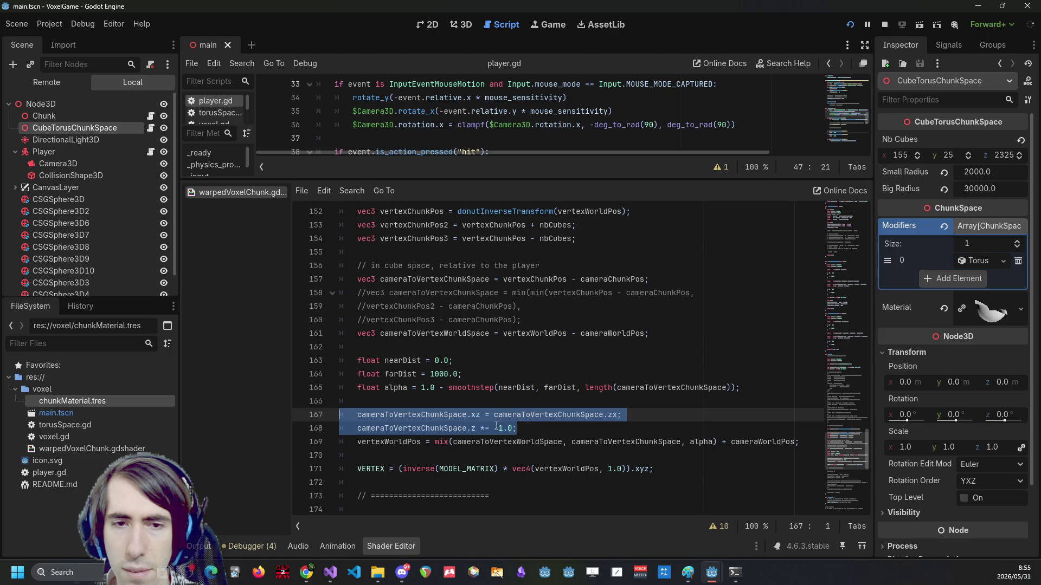
Delete .z on line 168 so the whole offset is negated, then run the game.
left_click(473, 427)
key("BackSpace")
key("BackSpace")
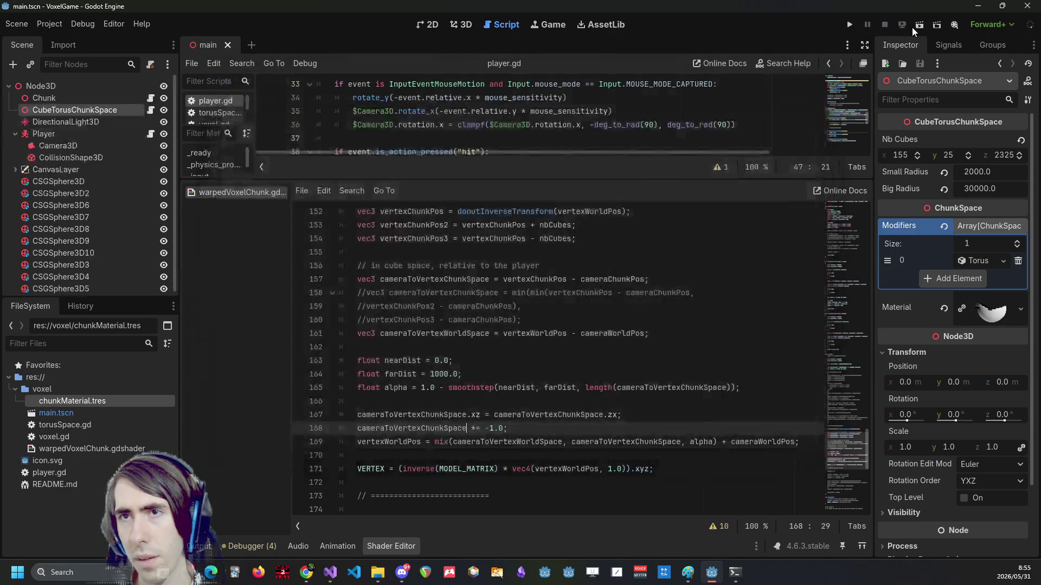
left_click(916, 27)
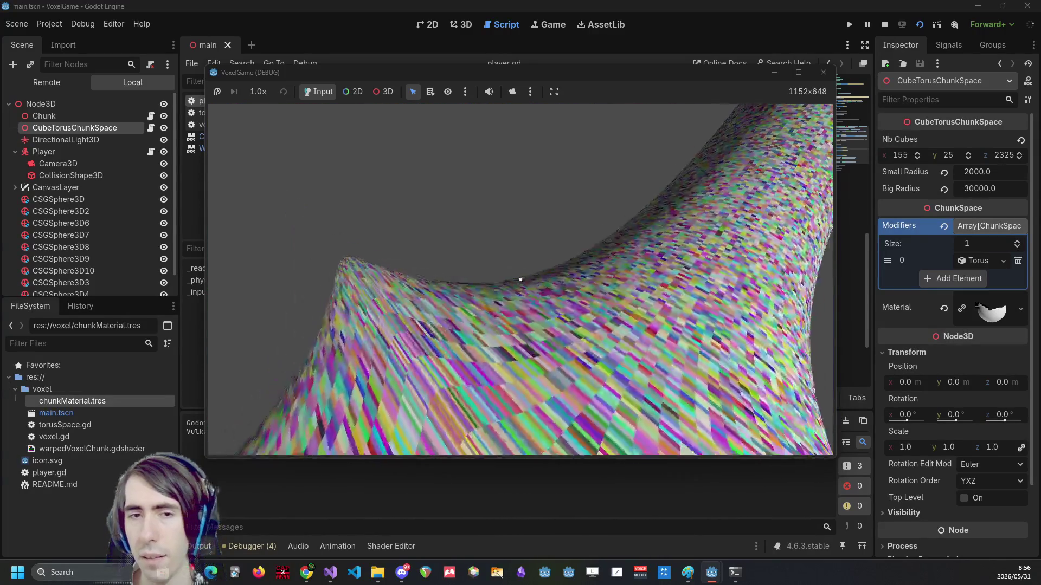
Stop the game and change line 168 to negate the x and z components (.xz *= -1.0).
key("F8")
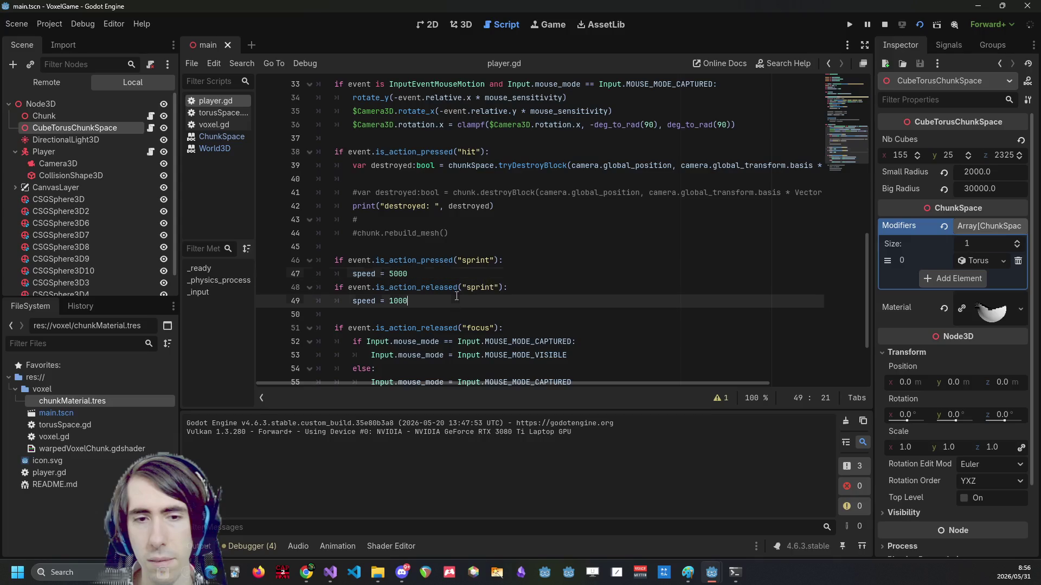
left_click(409, 545)
left_click(514, 387)
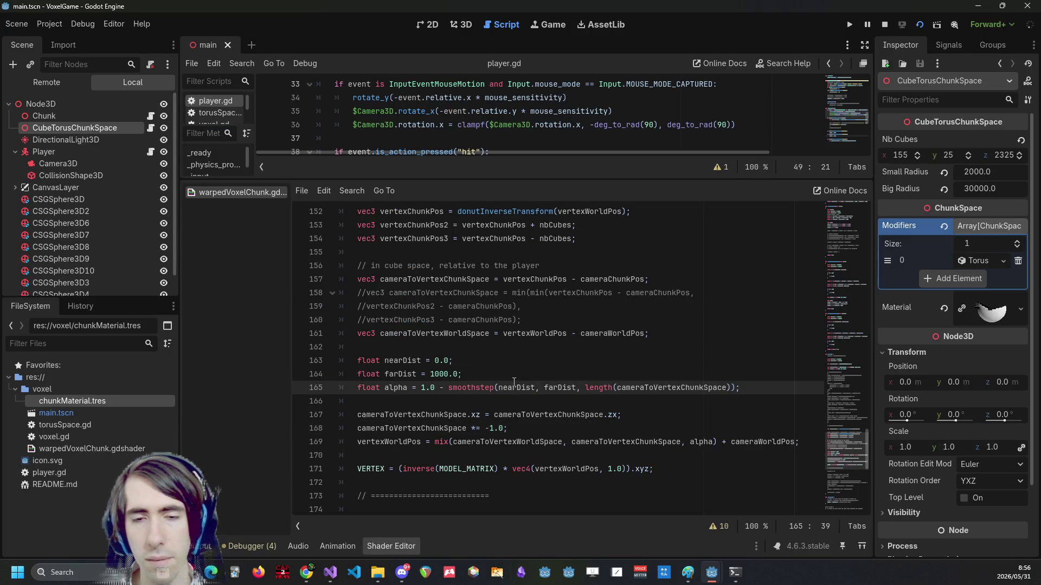
key("ctrl+z")
key("ctrl+z")
key("ctrl+k")
left_click(473, 428)
Test-run the game, then stop it and return to the shader code.
left_click(919, 28)
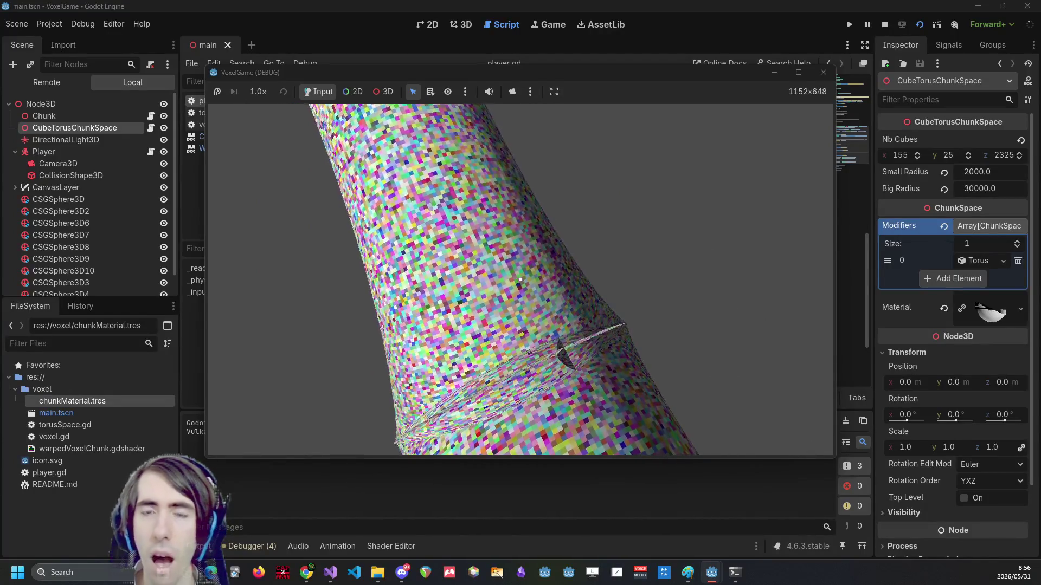
key("F8")
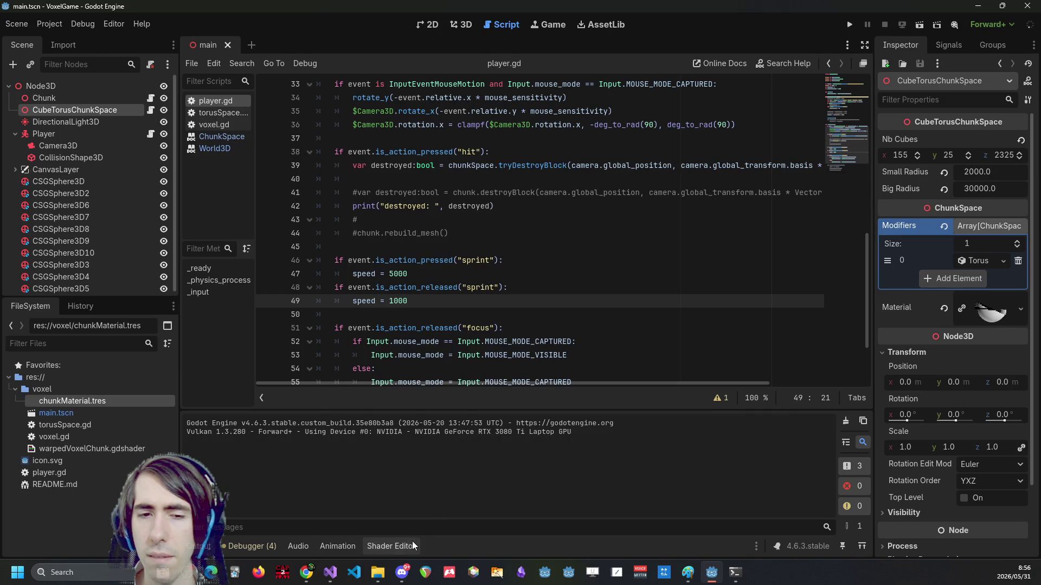
left_click(401, 545)
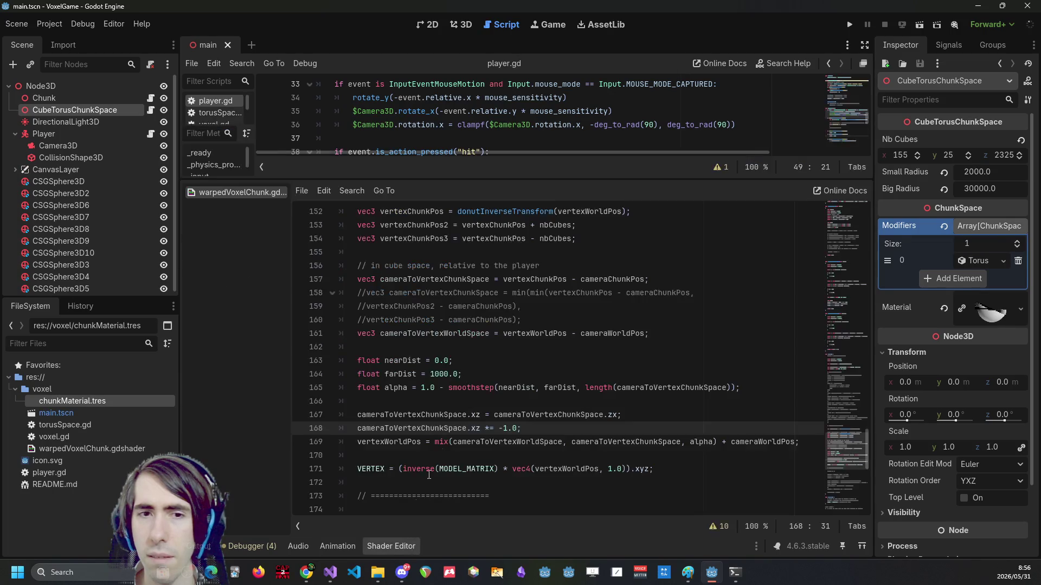
Change line 168 to '.z *= -1.0' so only z is negated, then run the game.
key("Up")
key("Up")
key("Up")
key("Down")
key("Down")
key("Down")
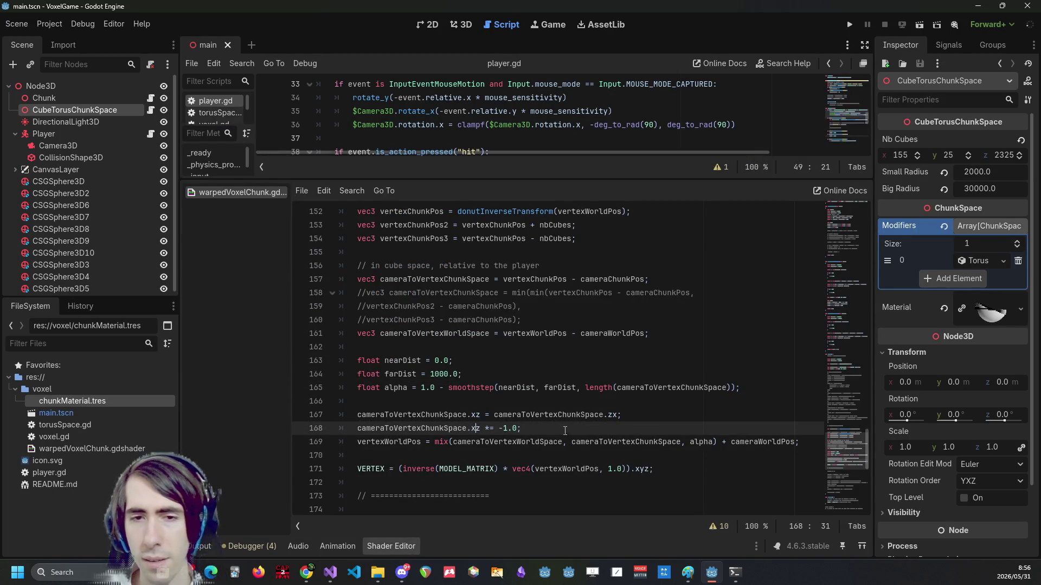
left_click_drag(557, 426, 347, 412)
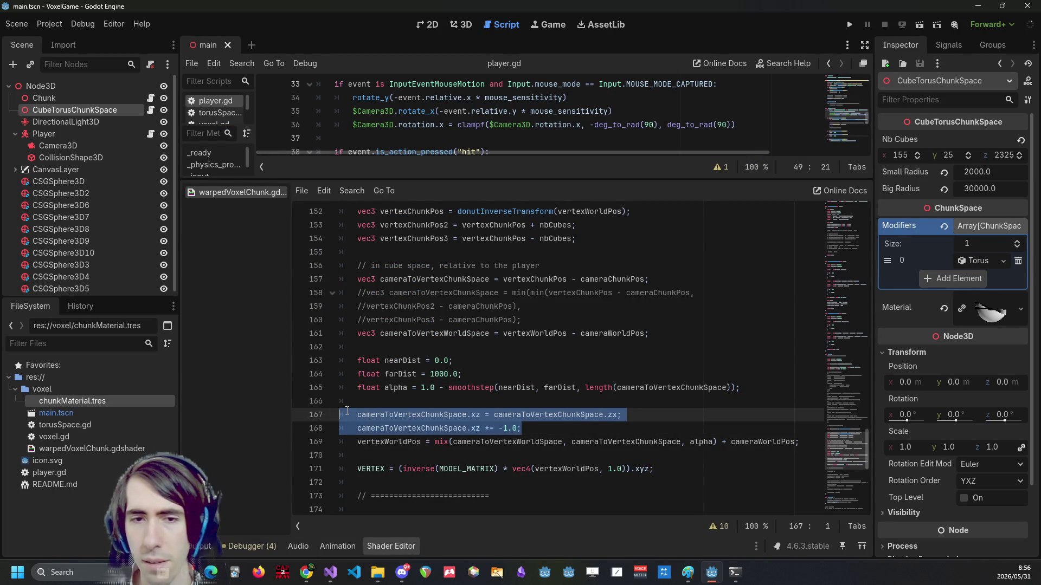
left_click(475, 428)
key("BackSpace")
left_click(563, 429)
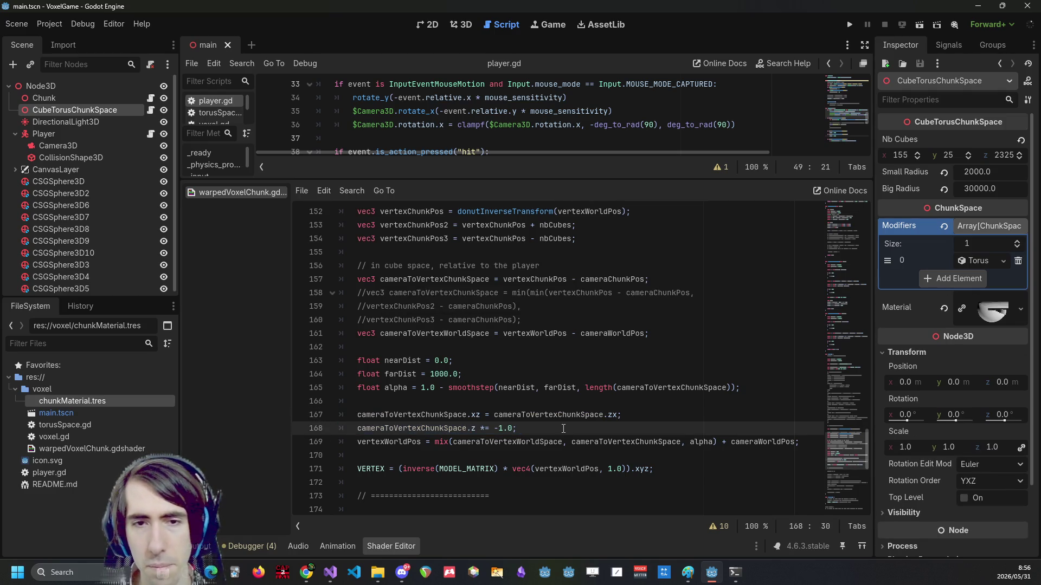
left_click_drag(563, 428, 213, 415)
left_click(850, 25)
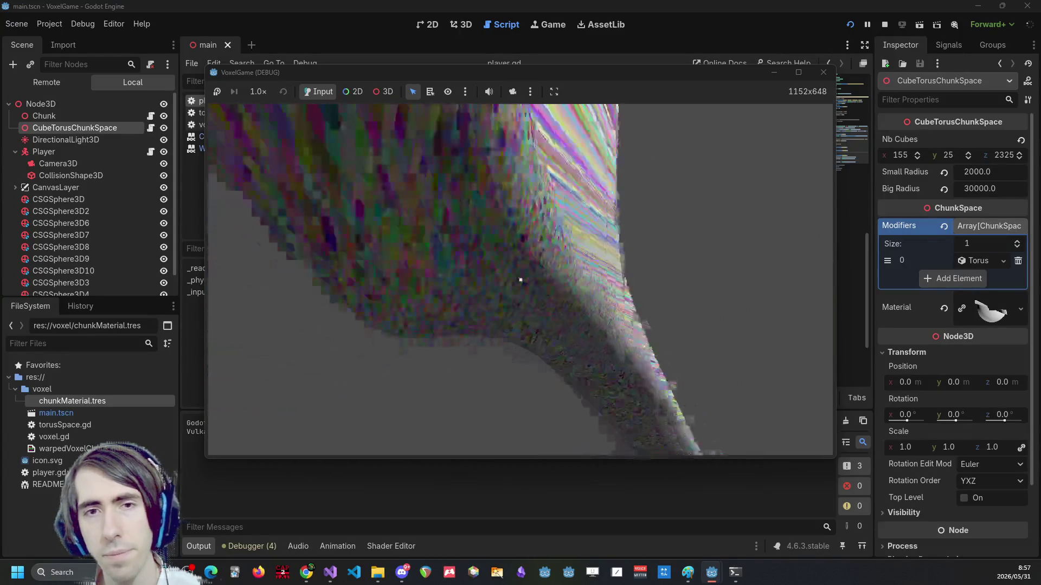
Stop the game and uncomment the min-of-three offset on shader lines 158–160.
key("w")
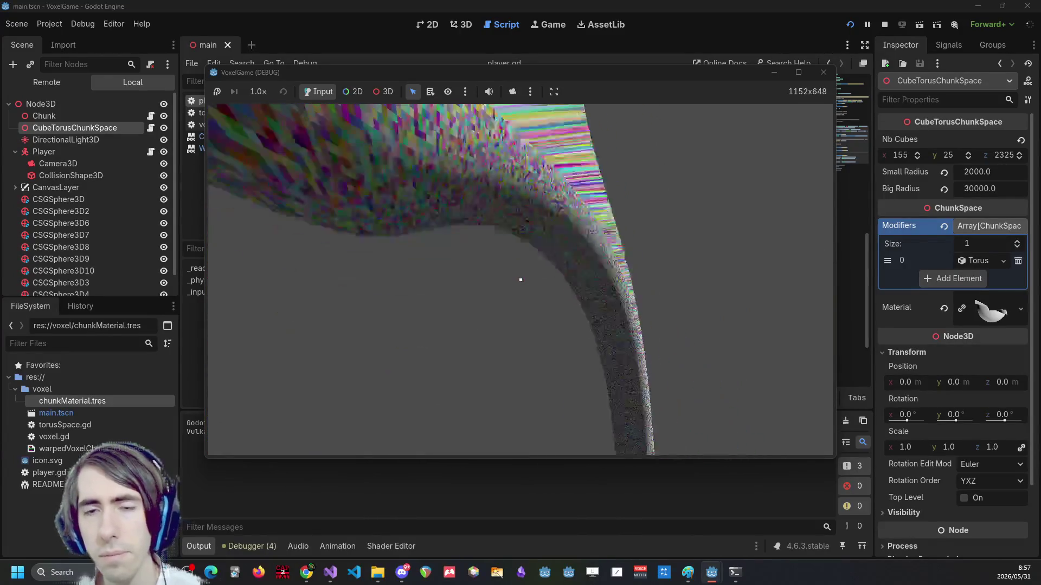
key("F8")
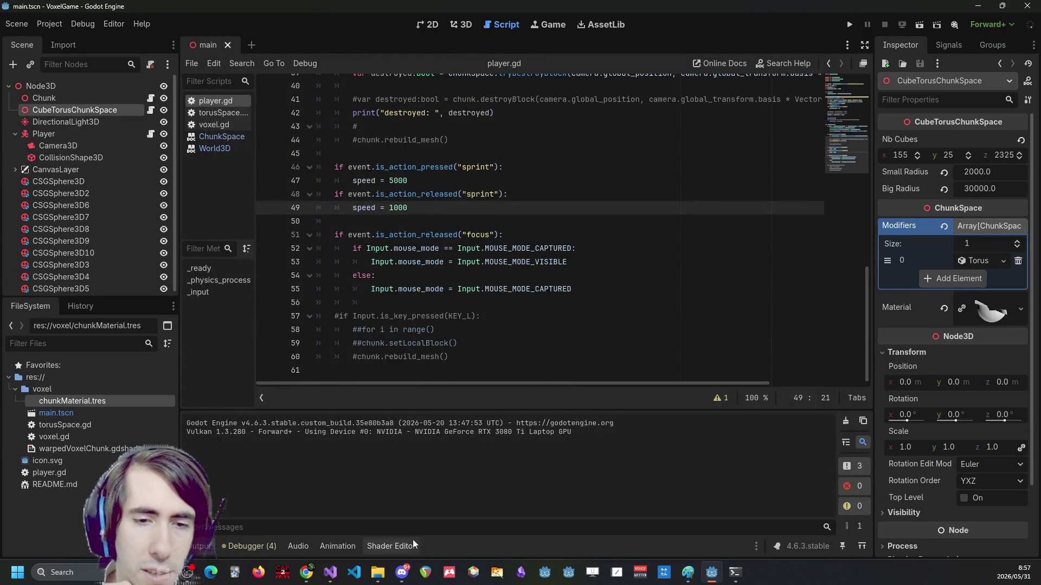
left_click(413, 544)
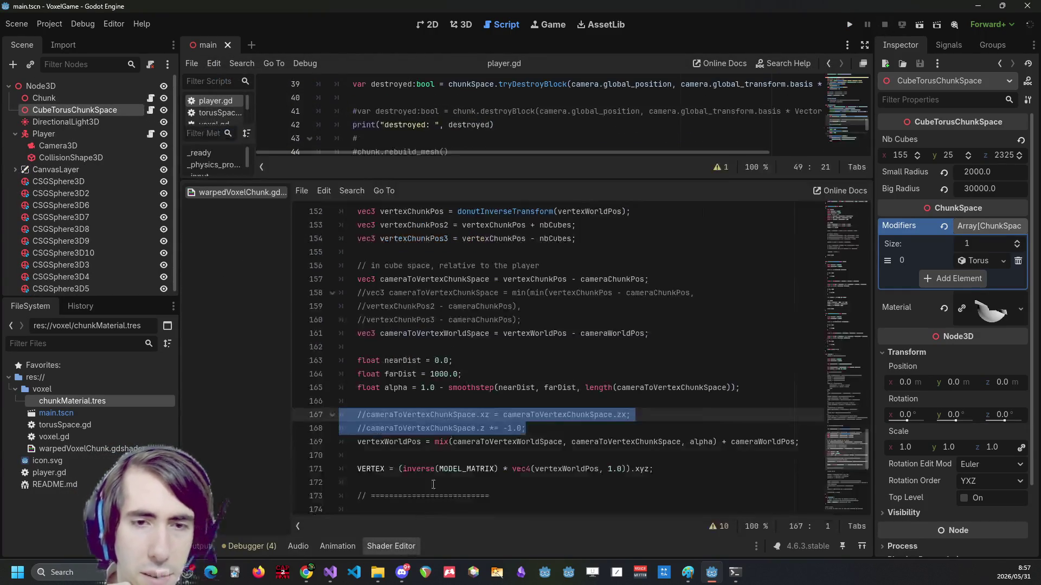
scroll(484, 355, "up", 1)
mouse_move(525, 361)
left_mouse_down()
mouse_move(336, 358)
mouse_move(259, 326)
left_mouse_up()
key("shift+Down")
key("ctrl+k")
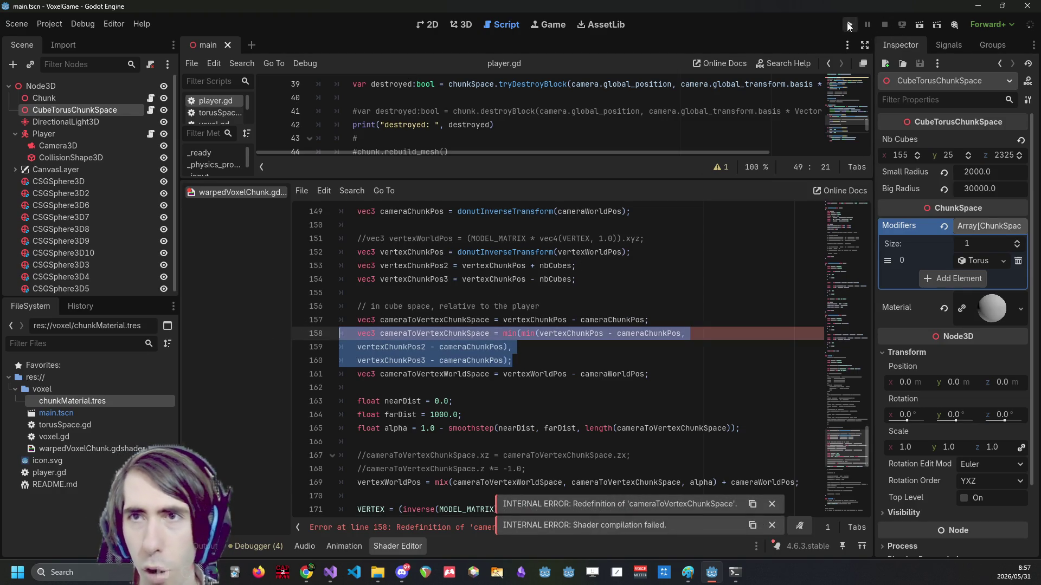
Comment out the old single camera-to-vertex offset on line 157.
left_click(551, 335)
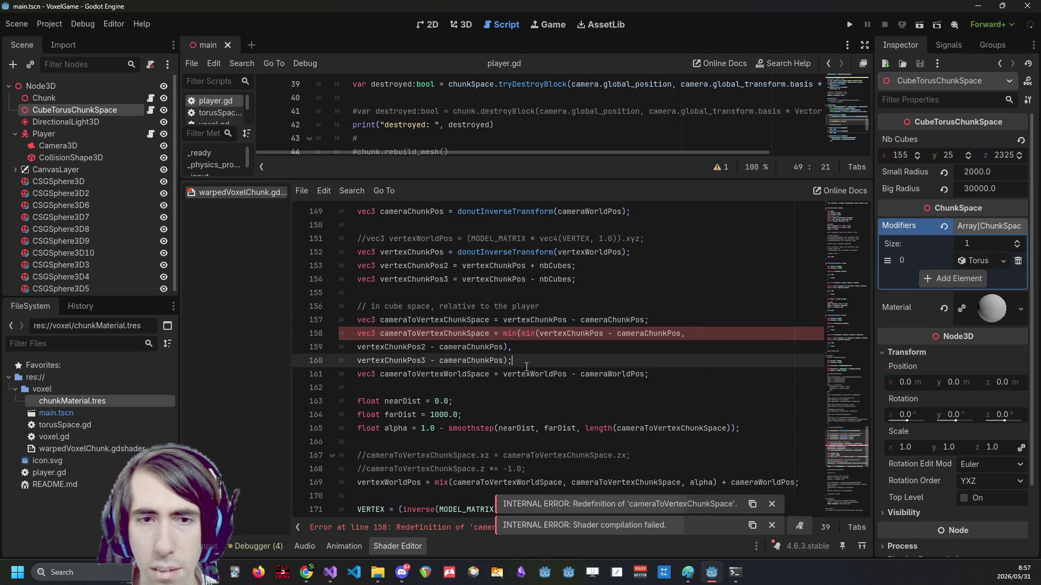
left_click(464, 320)
key("ctrl+k")
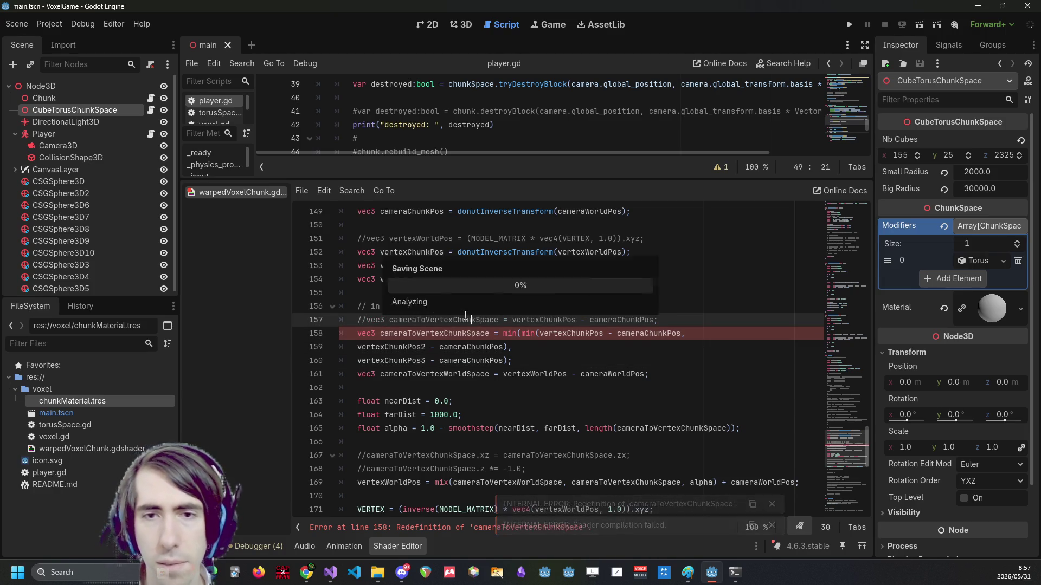
Test-run the game, then stop it, check the debugger errors and return to the shader.
left_click(848, 31)
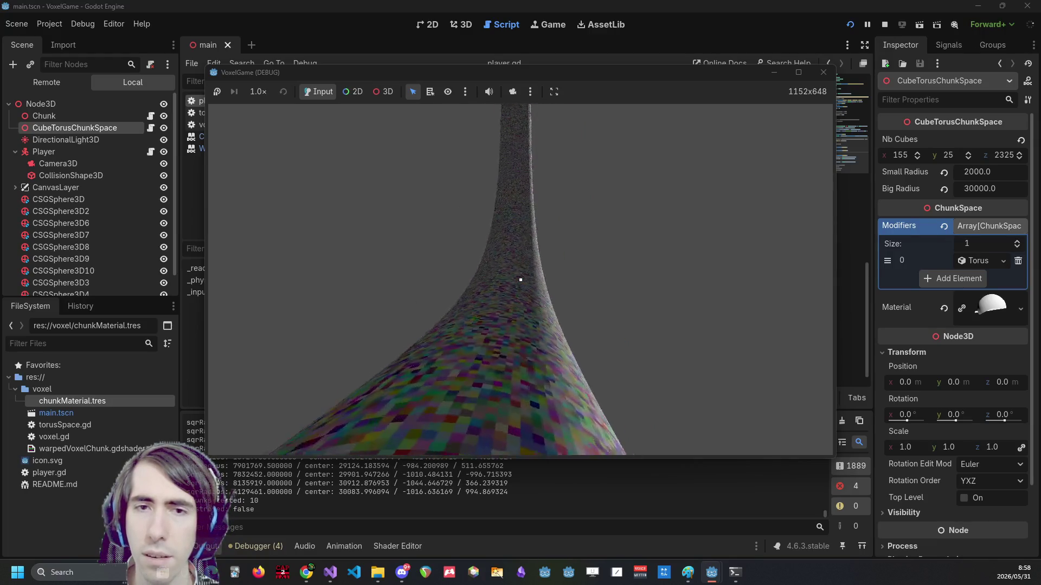
left_click(889, 22)
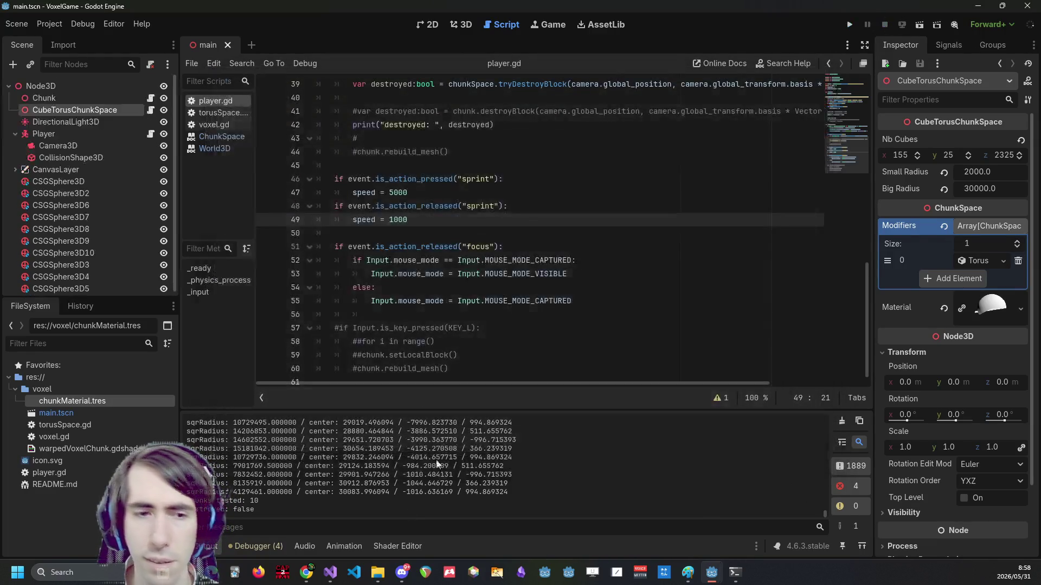
left_click(269, 548)
left_click(206, 546)
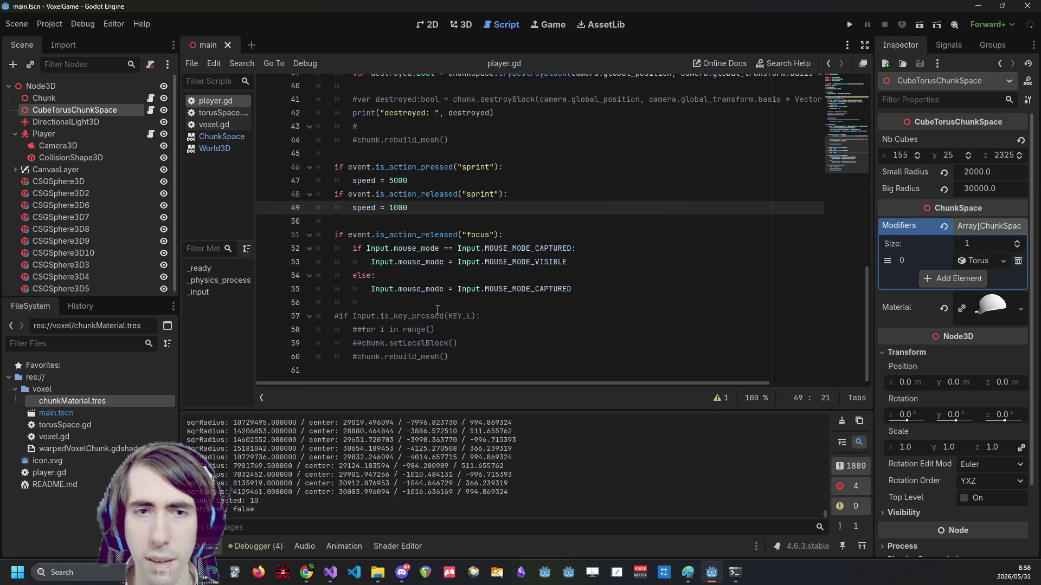
left_click(397, 546)
scroll(471, 309, "up", 2)
left_click(467, 318)
double_click(434, 293)
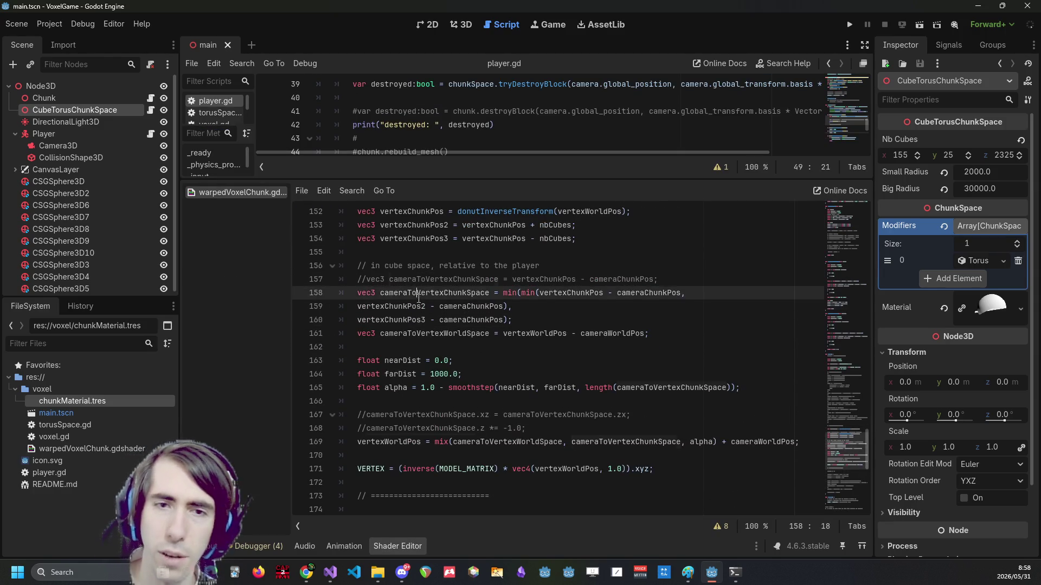
triple_click(420, 305)
double_click(413, 305)
double_click(413, 305)
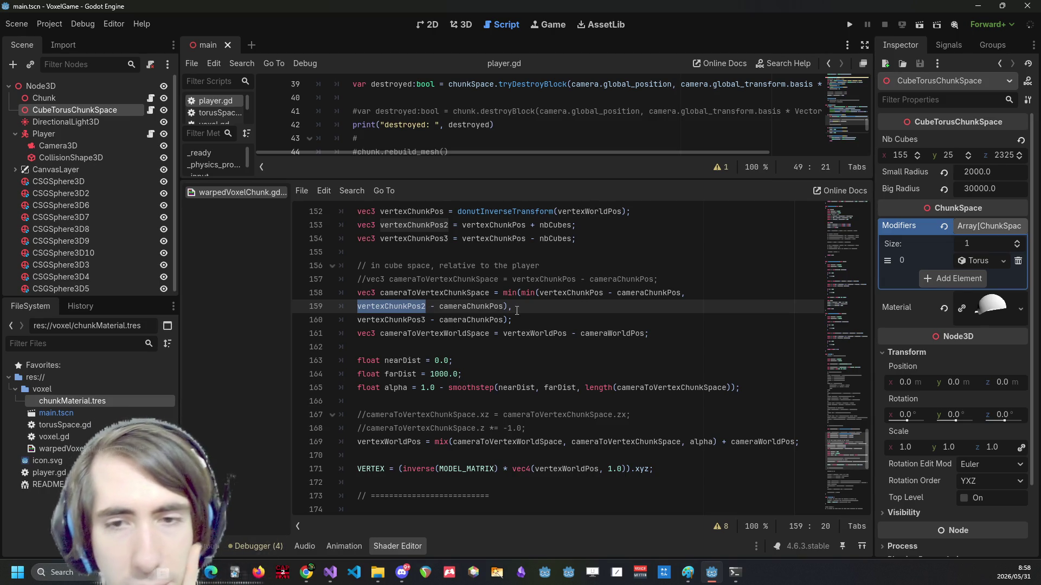
left_click(541, 294)
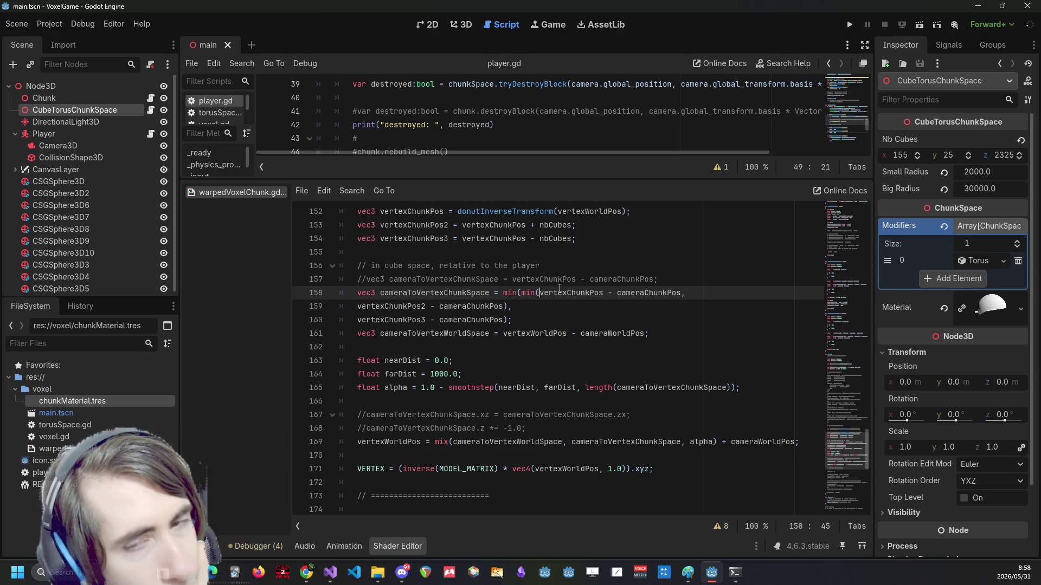
scroll(556, 294, "up", 3)
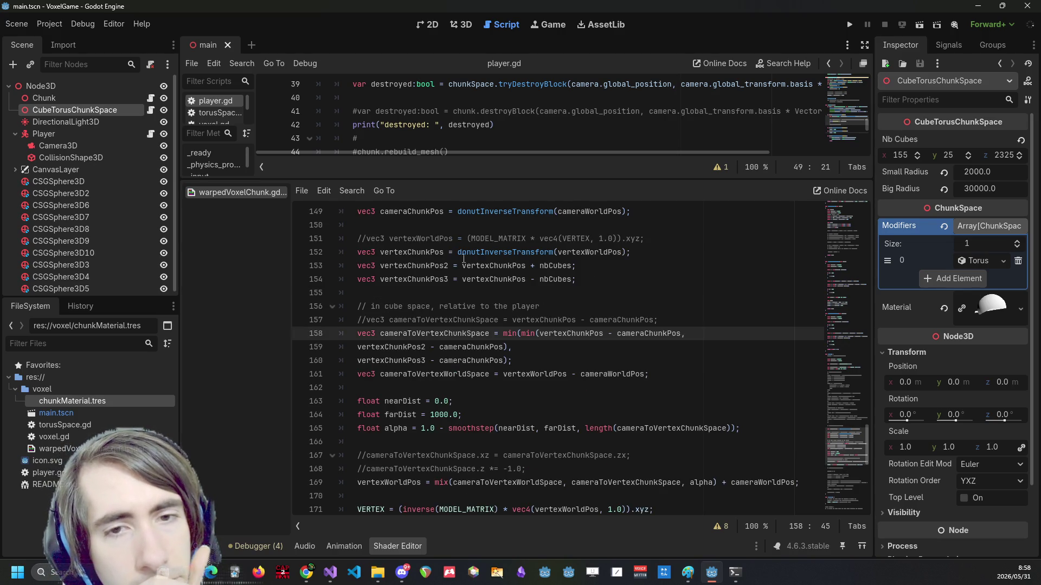
double_click(412, 266)
left_click(518, 258)
left_click(511, 266)
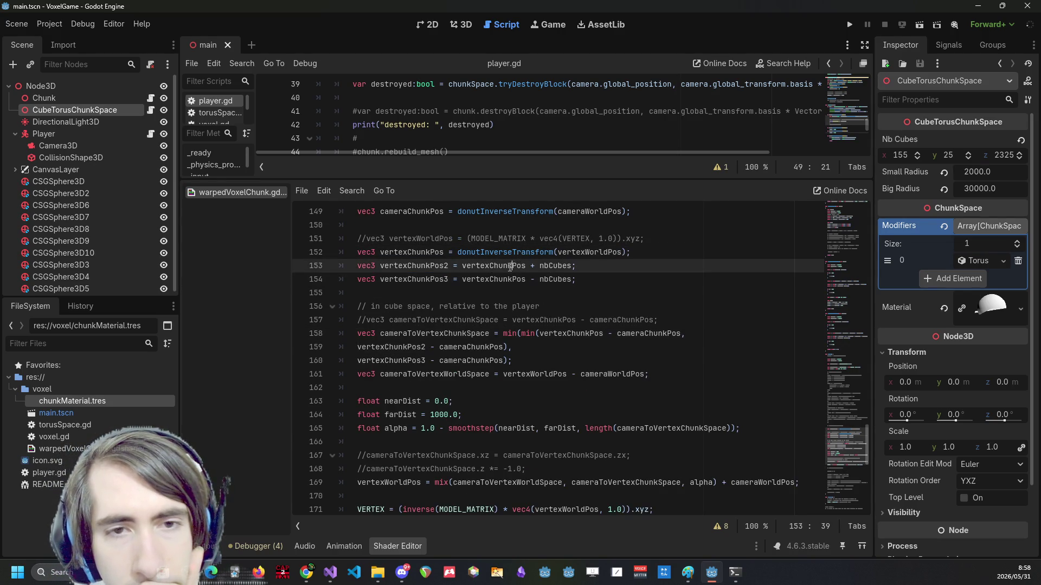
double_click(509, 265)
scroll(510, 268, "up", 2)
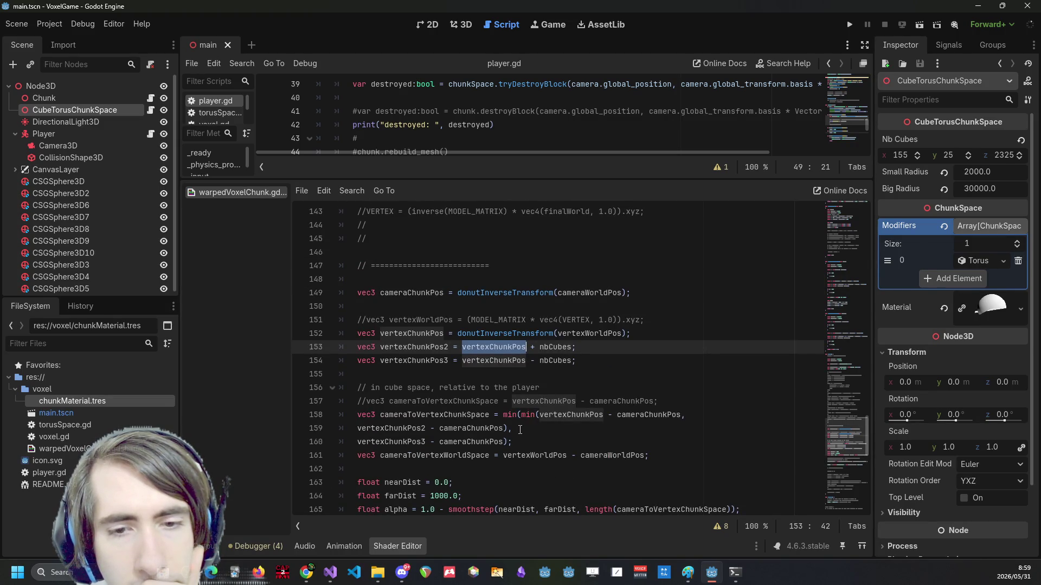
Switch to the browser showing Google results for 'godot geometry shader'.
double_click(392, 333)
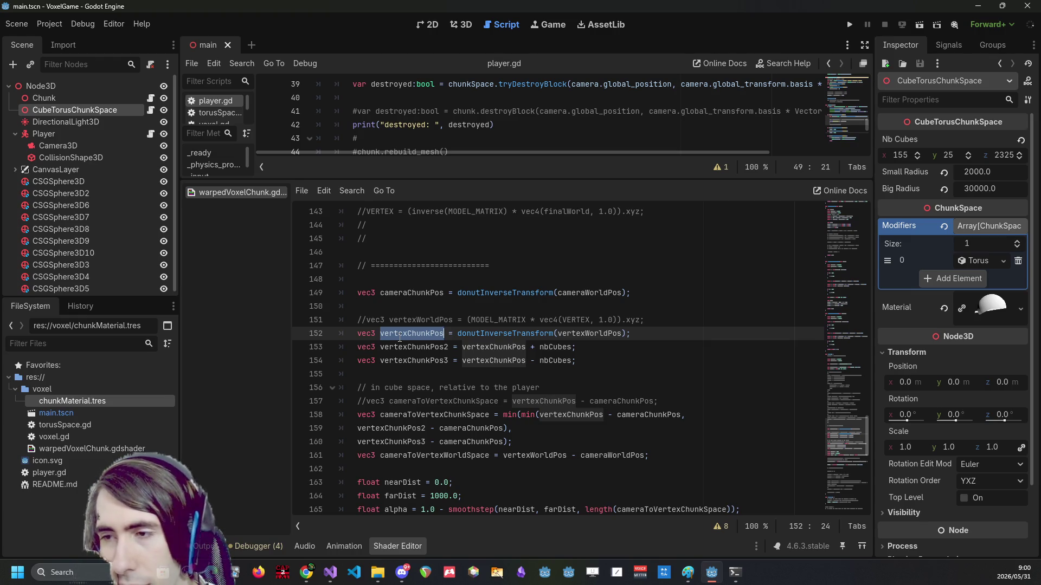
key("alt+Tab")
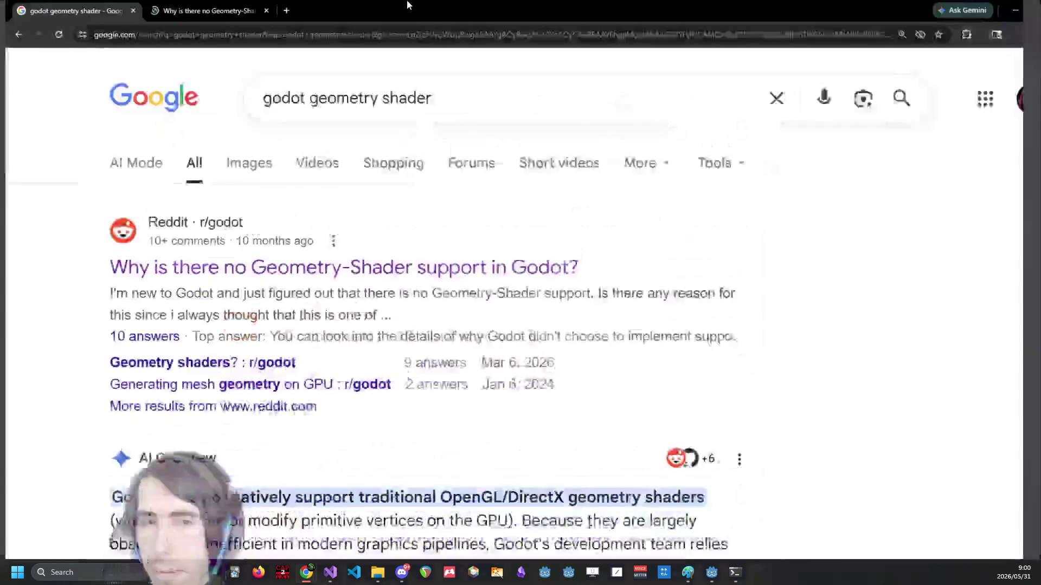
scroll(550, 241, "down", 2)
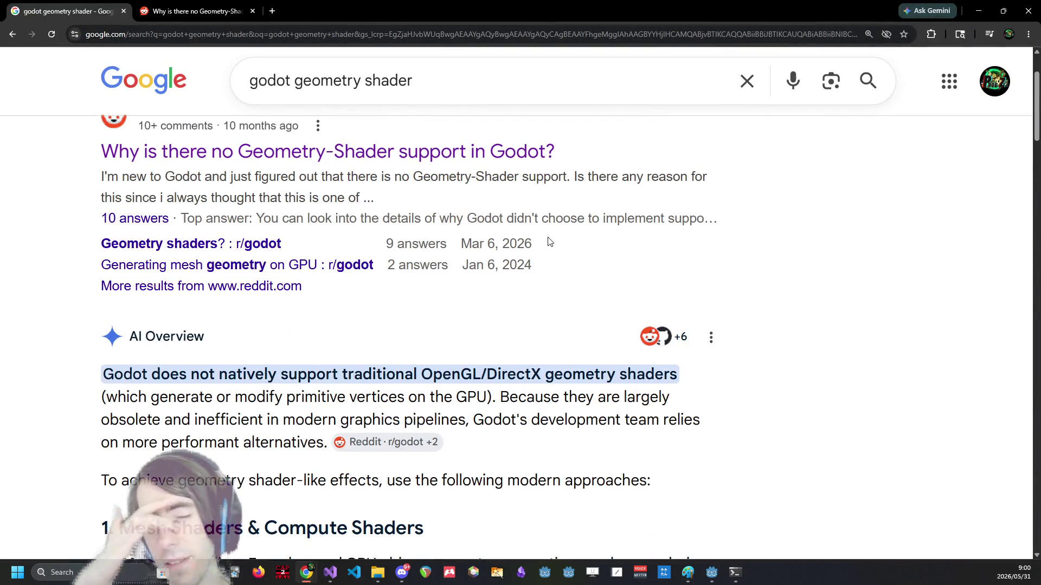
Expand the AI Overview on Godot's missing geometry shader support.
left_click_drag(237, 397, 389, 397)
left_click(388, 399)
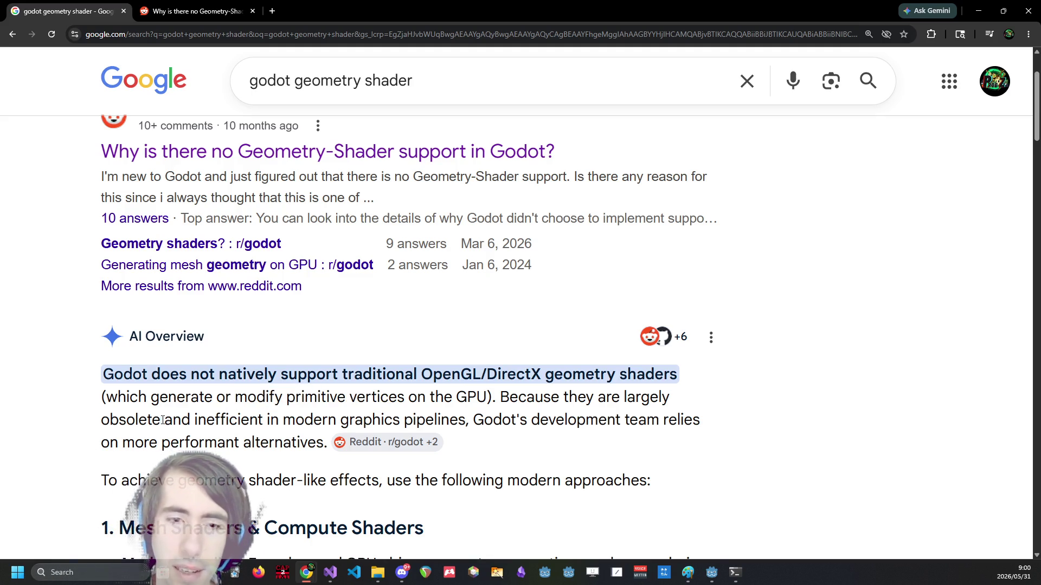
scroll(246, 415, "down", 3)
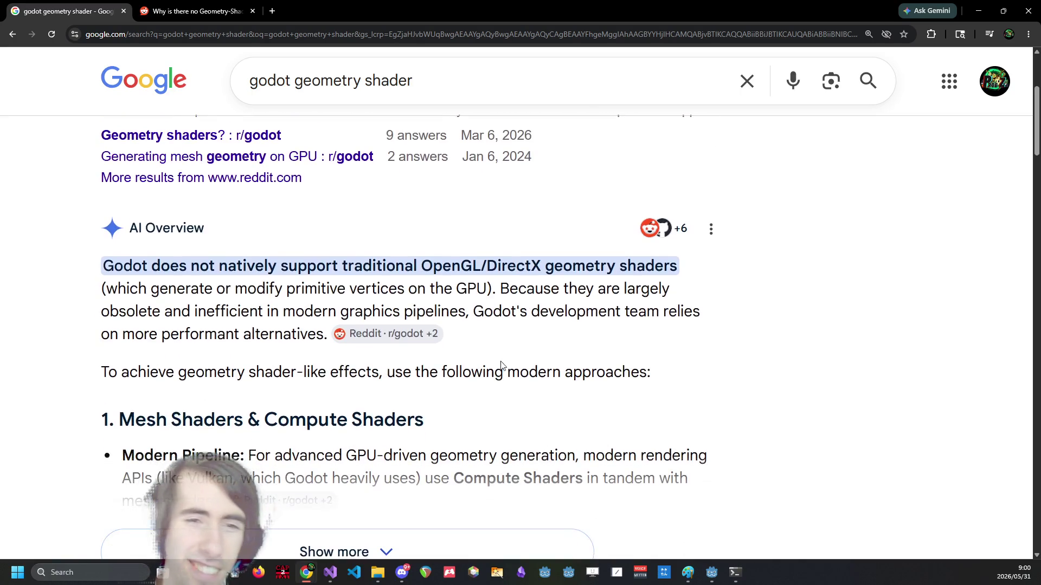
left_click(277, 441)
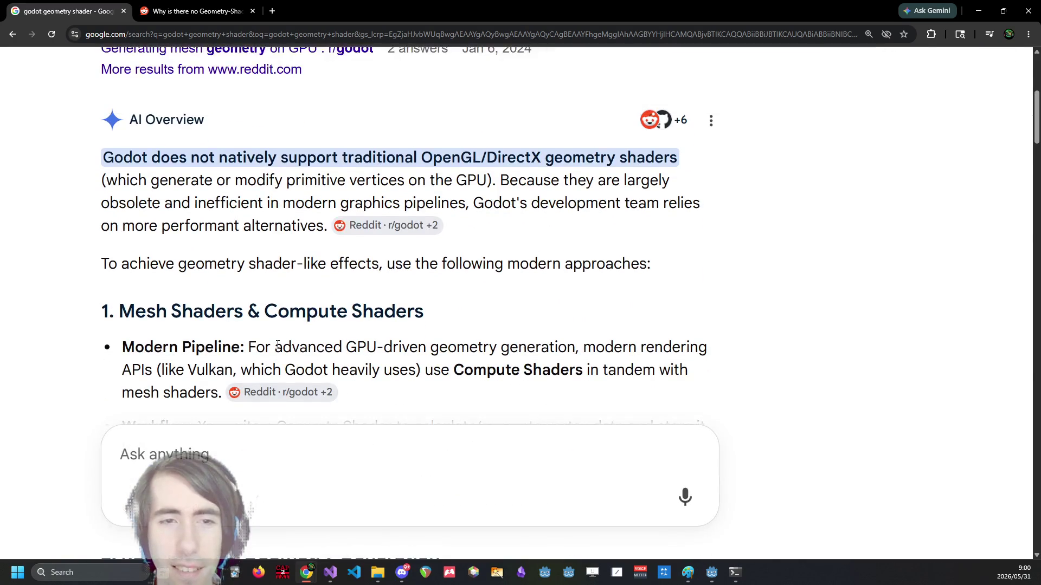
Read the suggested alternatives (compute shaders, ArrayMesh, vertex shaders) and restore the browser window.
scroll(278, 343, "down", 1)
scroll(278, 343, "down", 2)
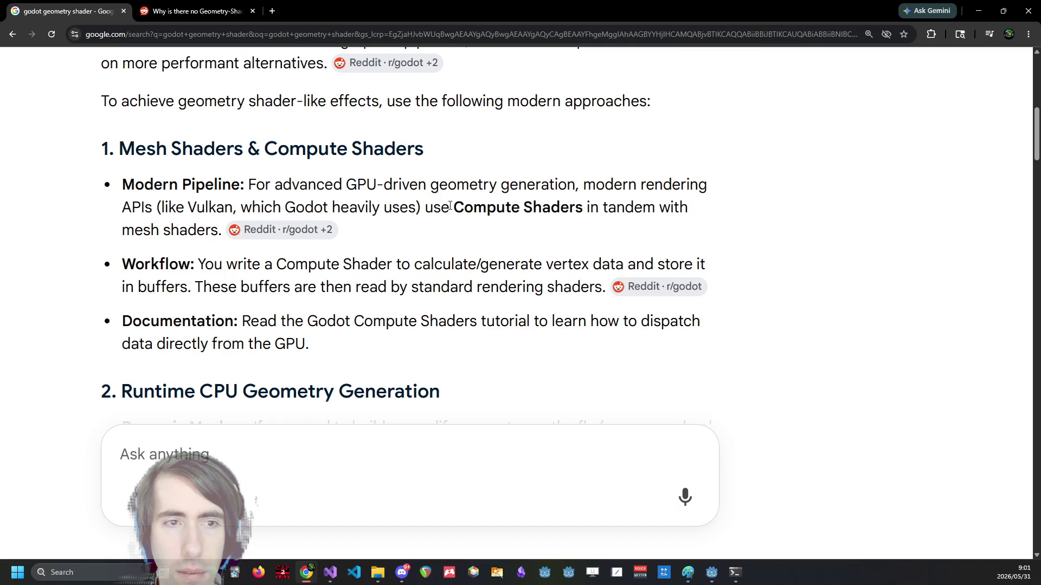
scroll(332, 274, "down", 3)
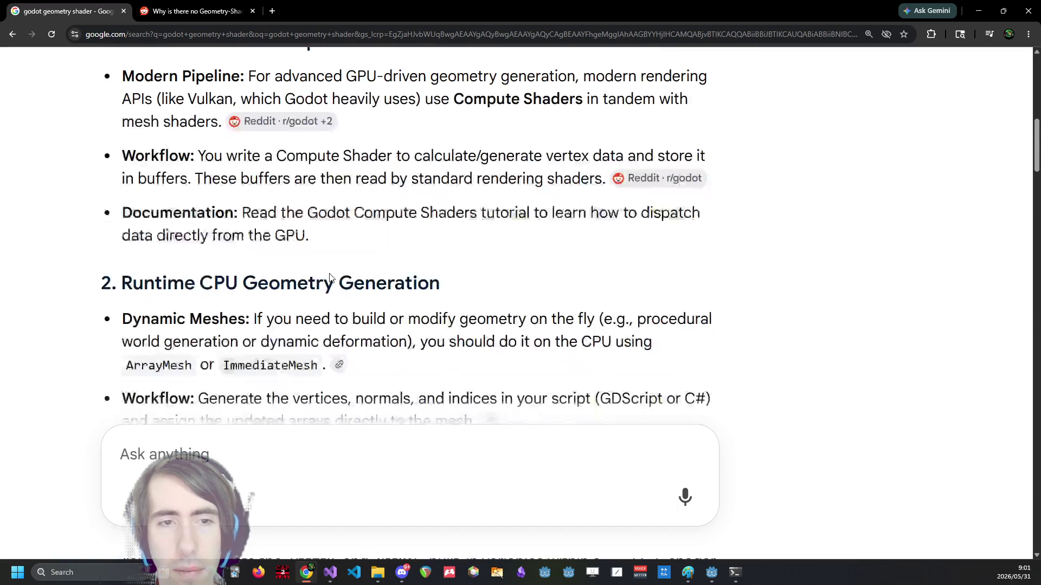
scroll(330, 272, "down", 3)
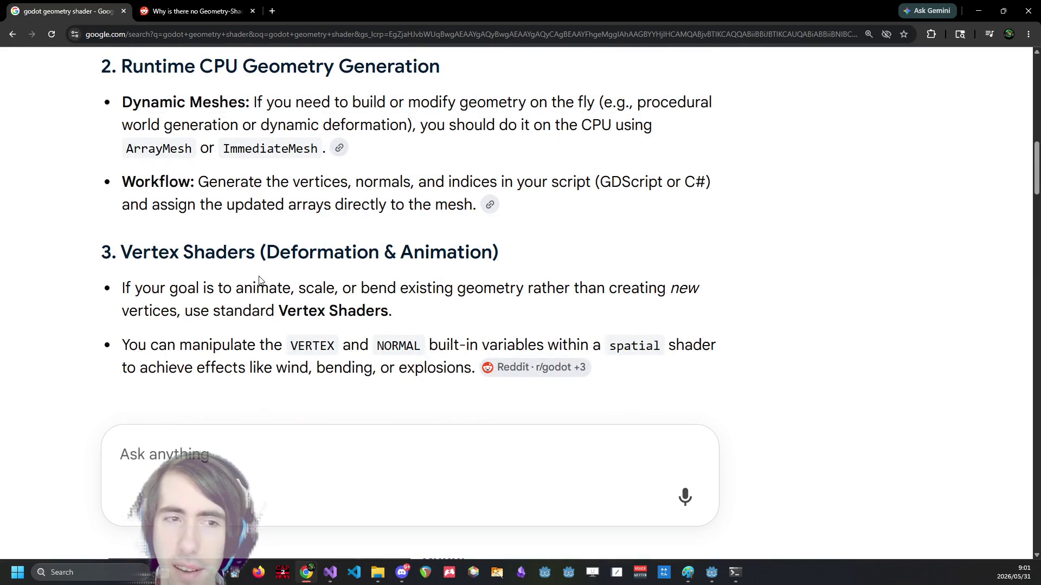
scroll(259, 281, "down", 2)
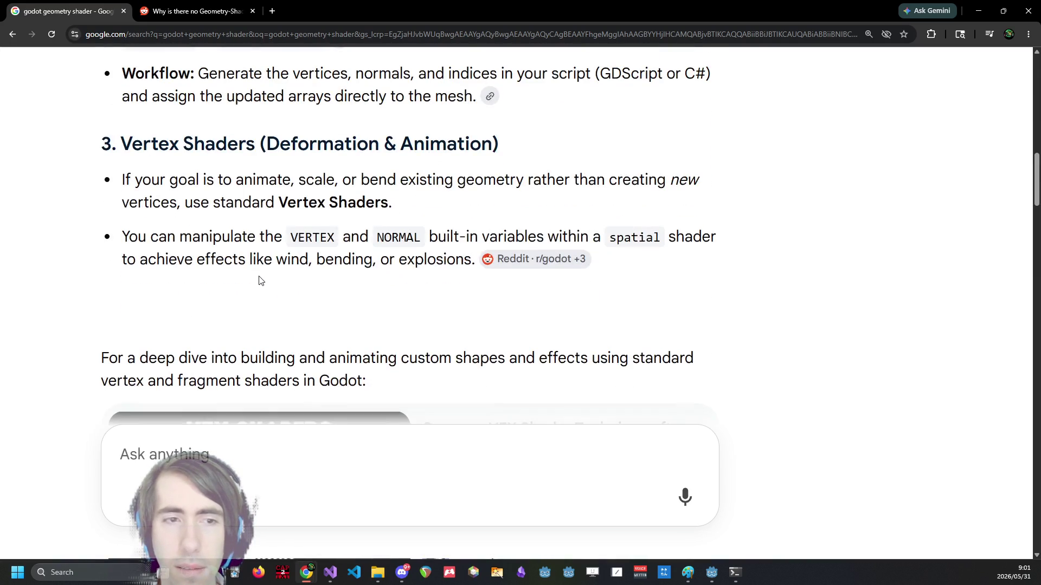
scroll(260, 281, "up", 8)
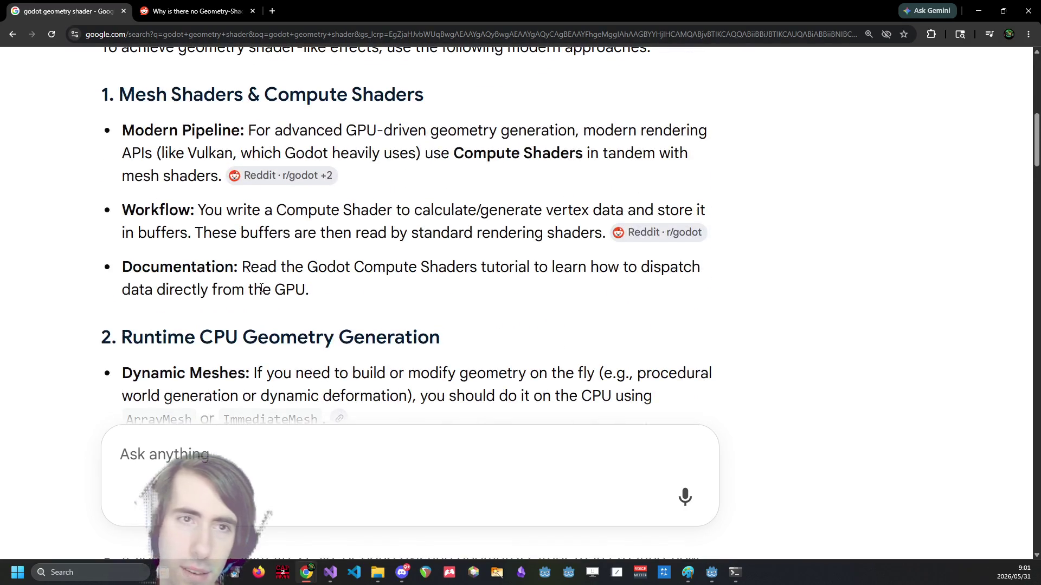
scroll(319, 213, "up", 1)
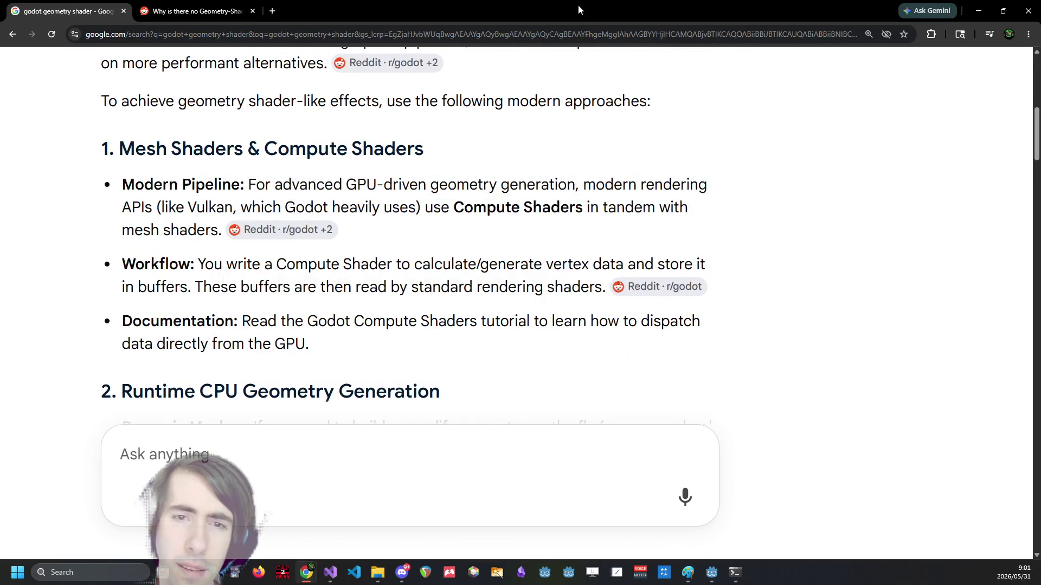
key("super+Down")
key("super+Down")
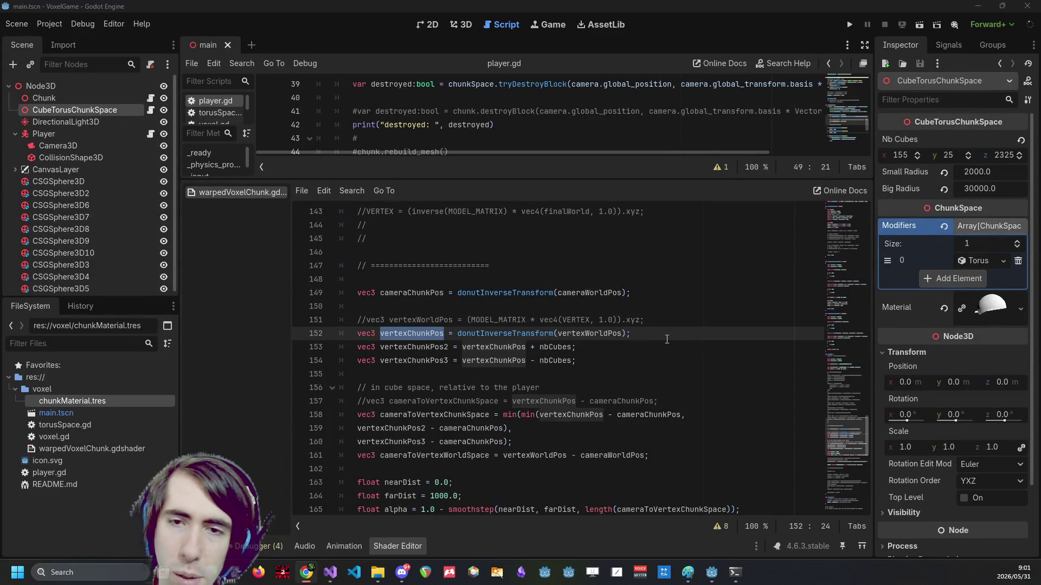
Return to Godot and place the caret at the end of shader line 152.
left_click(667, 339)
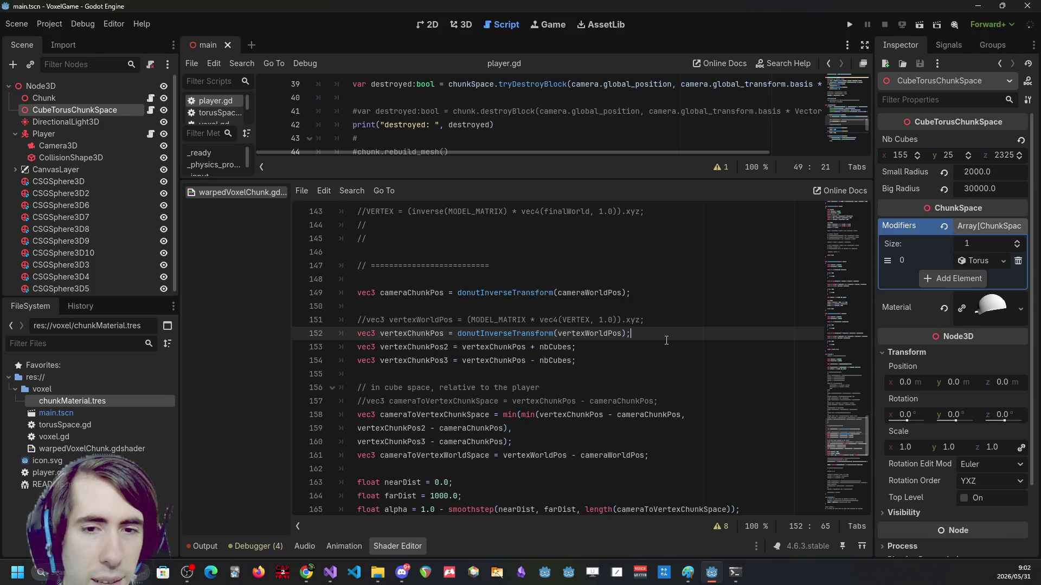
double_click(462, 415)
left_click(650, 456, "shift")
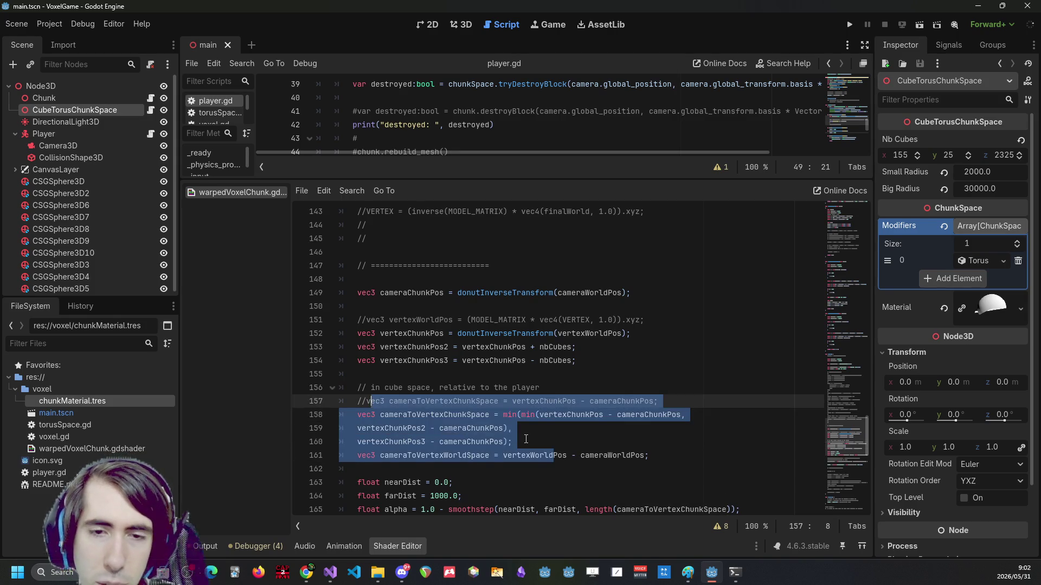
left_click(557, 437)
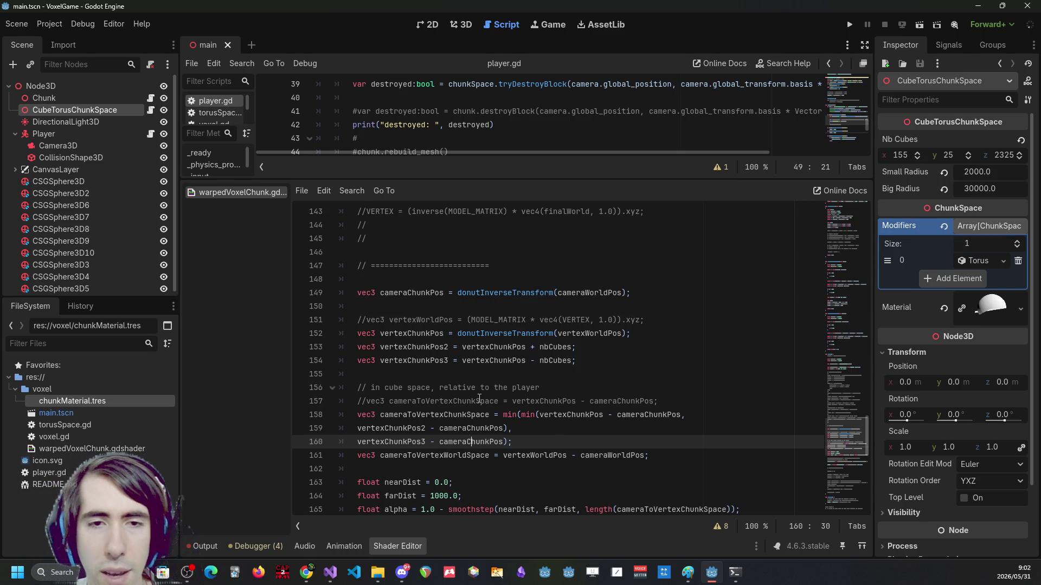
key("ctrl+z")
scroll(461, 380, "up", 6)
scroll(452, 353, "down", 7)
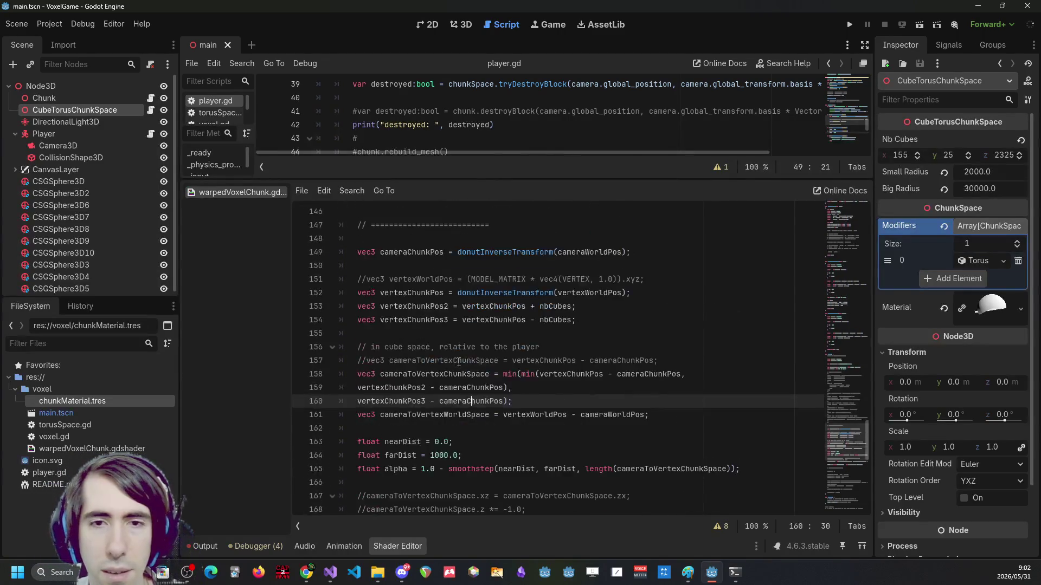
scroll(549, 360, "up", 1)
double_click(549, 361)
double_click(553, 347)
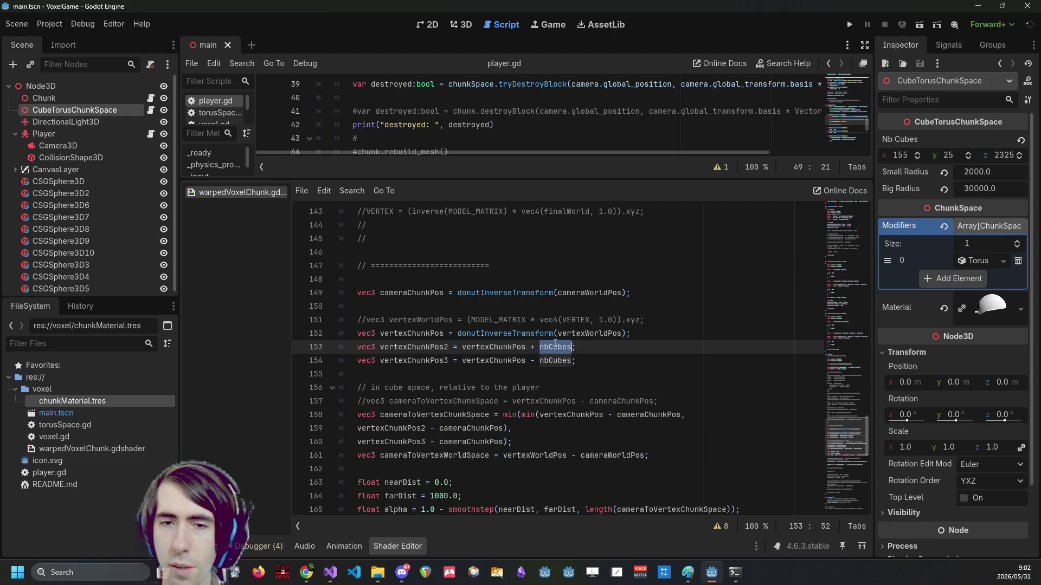
left_click_drag(513, 442, 540, 361)
left_click(539, 360)
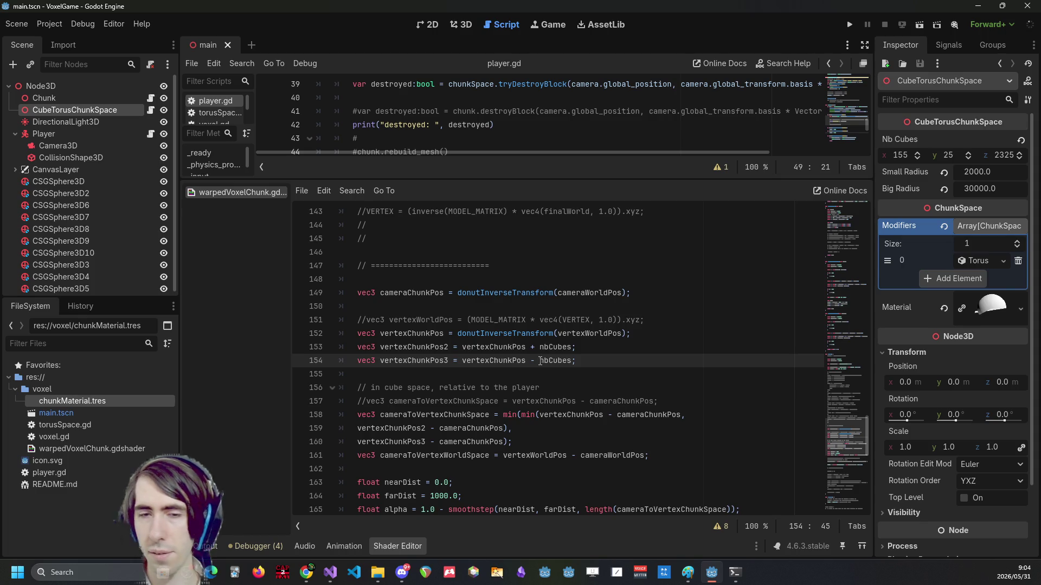
Move the three-line min() offset expression above the commented single-offset line.
left_click(522, 442)
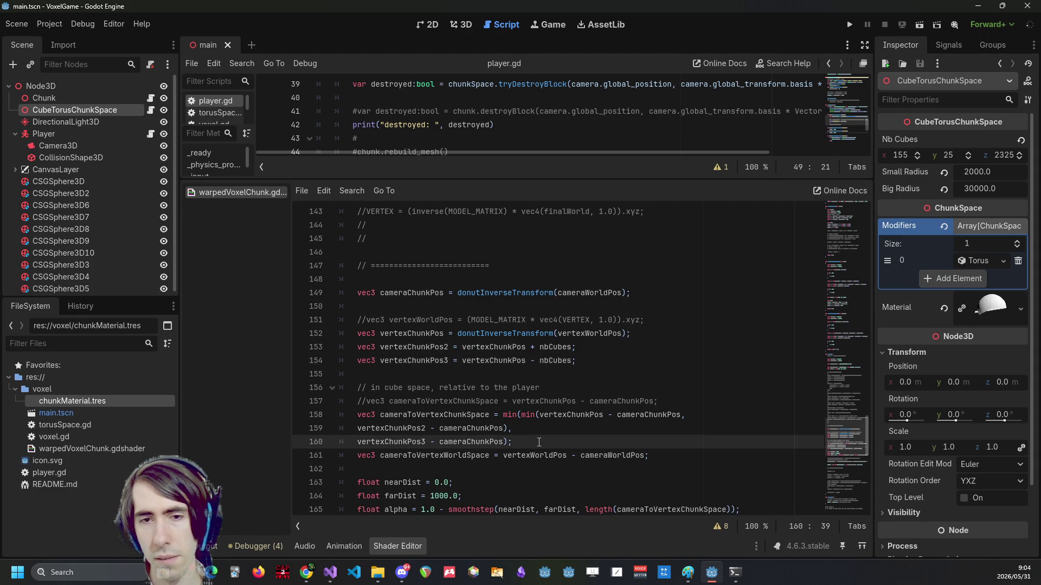
left_click_drag(538, 442, 339, 415)
left_click(425, 402)
key("alt+Down")
key("alt+Down")
key("alt+Down")
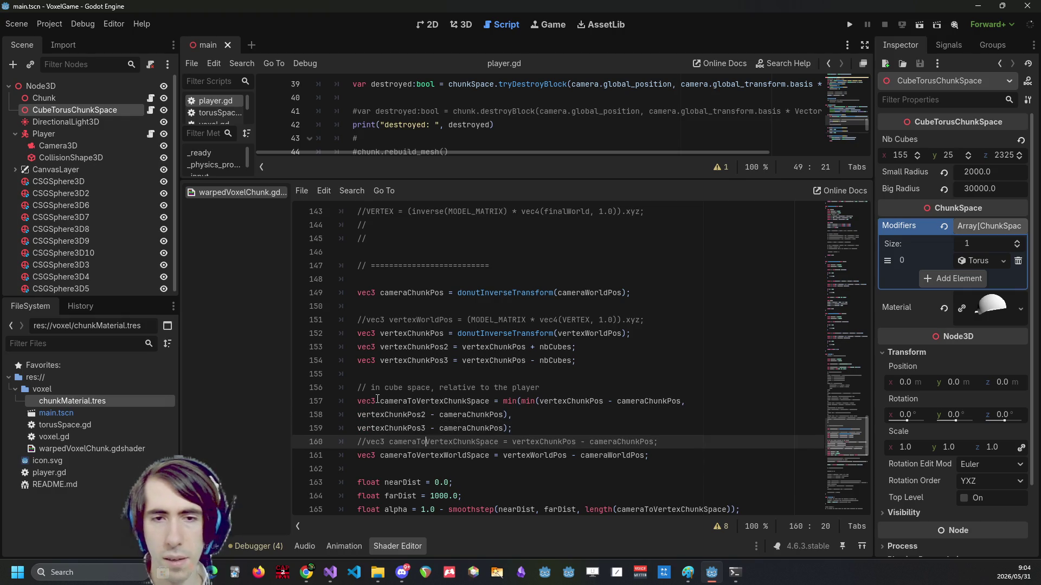
Leave one blank line after the min() expression, then select its first offset term.
left_click(546, 414)
left_click(544, 427)
key("Return")
key("Return")
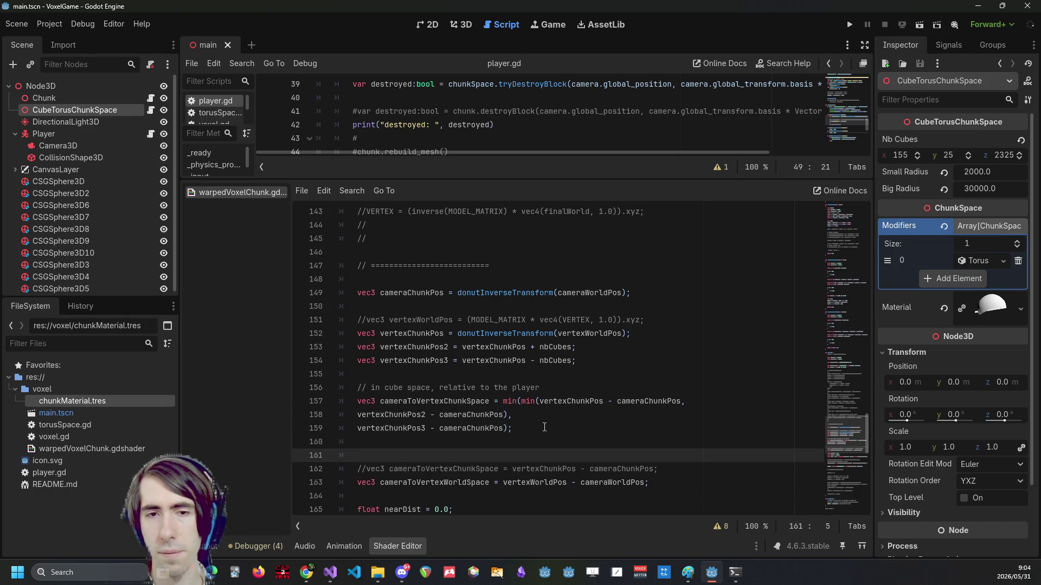
key("BackSpace")
key("BackSpace")
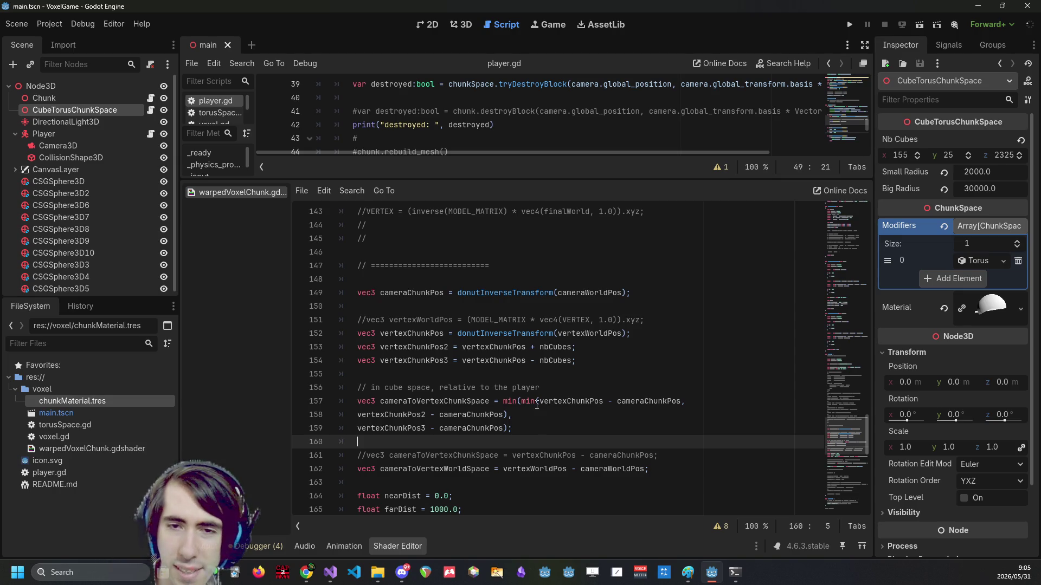
left_click_drag(544, 402, 678, 405)
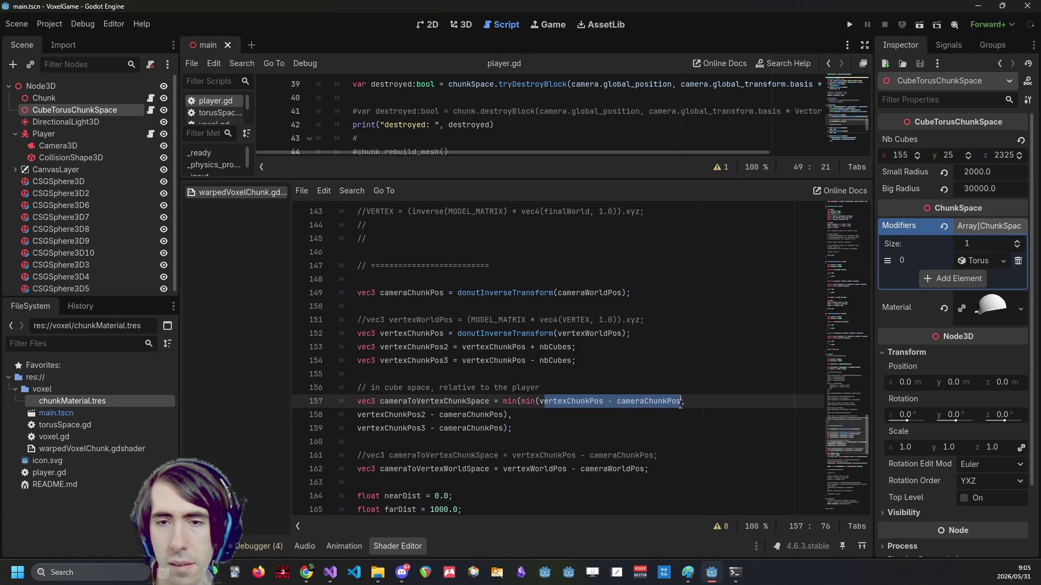
Highlight cameraChunkPos and nbCubes in the shader, then switch to Paint and sketch a stroke below the circle.
double_click(447, 415)
double_click(556, 347)
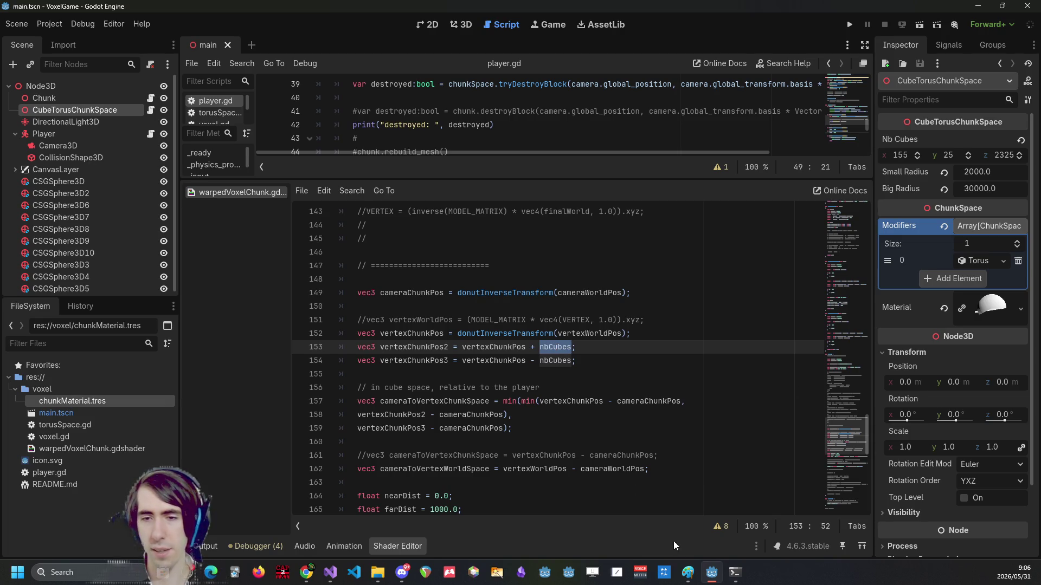
left_click(688, 572)
left_click_drag(711, 405, 451, 364)
Draw a tall square below the circle with the rectangle tool and a chosen outline thickness.
key("ctrl+z")
scroll(741, 454, "down", 1)
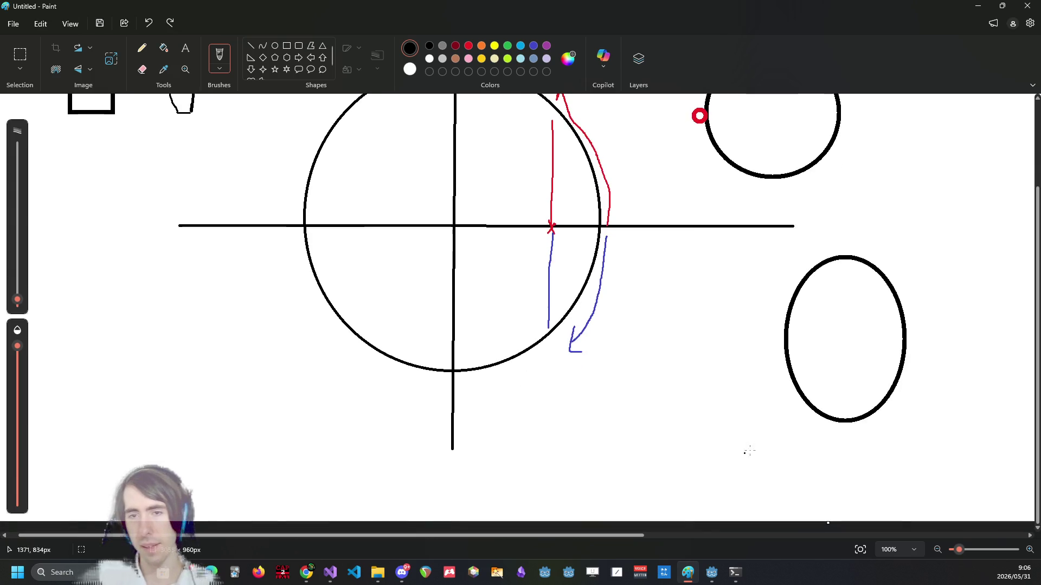
left_click(287, 45)
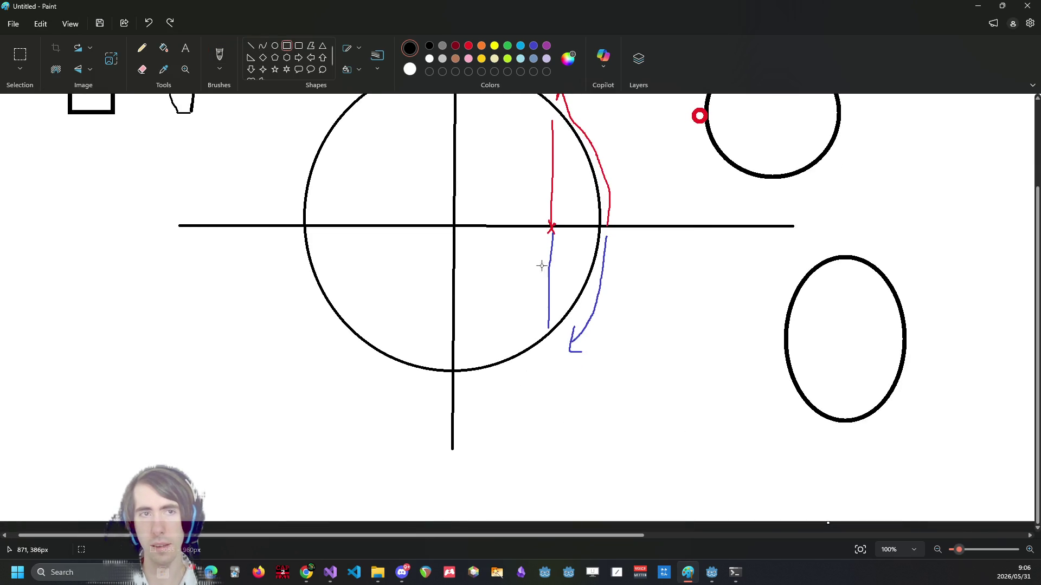
left_click_drag(600, 401, 613, 415)
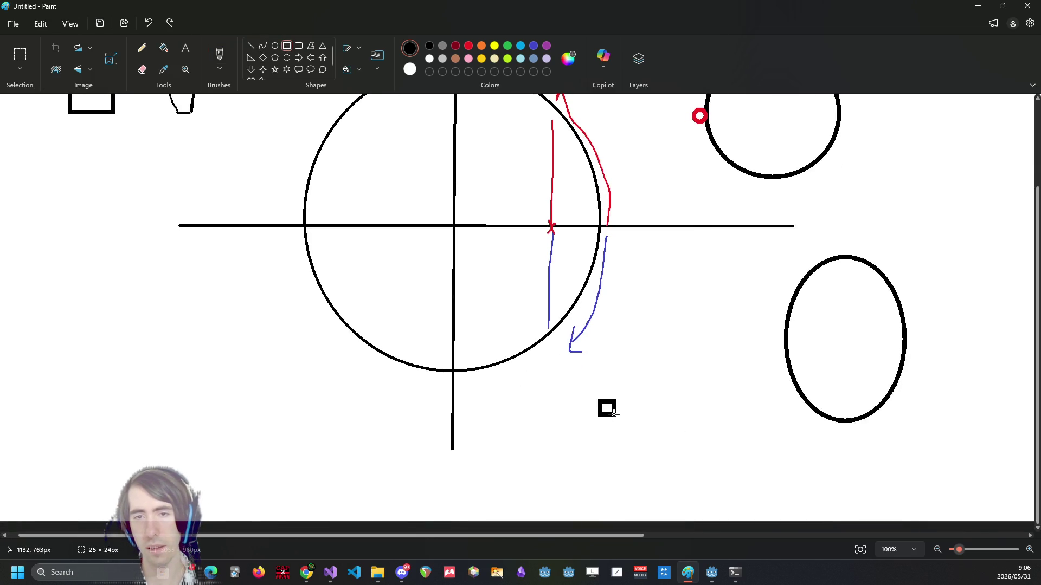
key("ctrl+z")
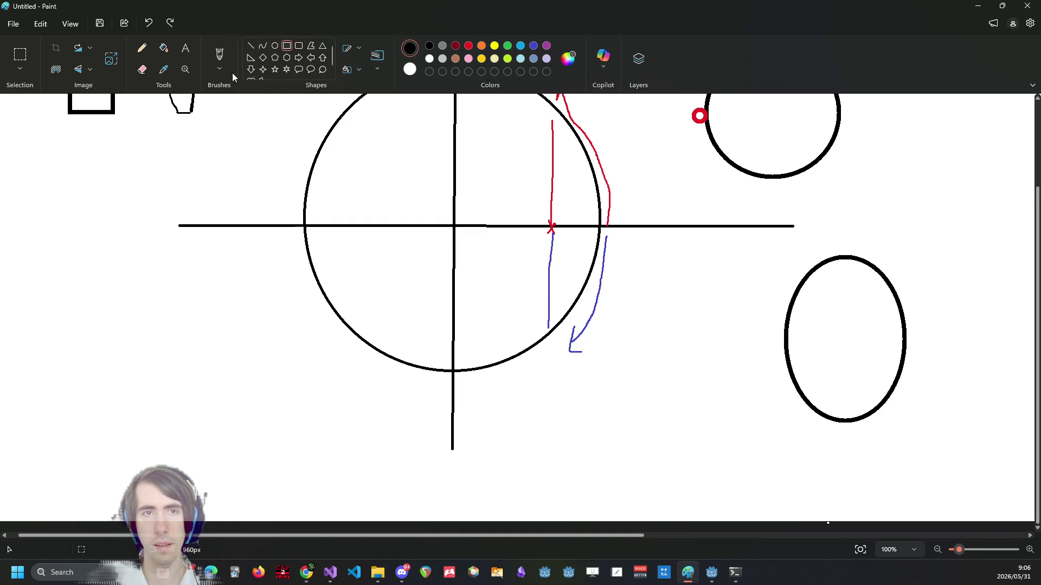
left_click(228, 67)
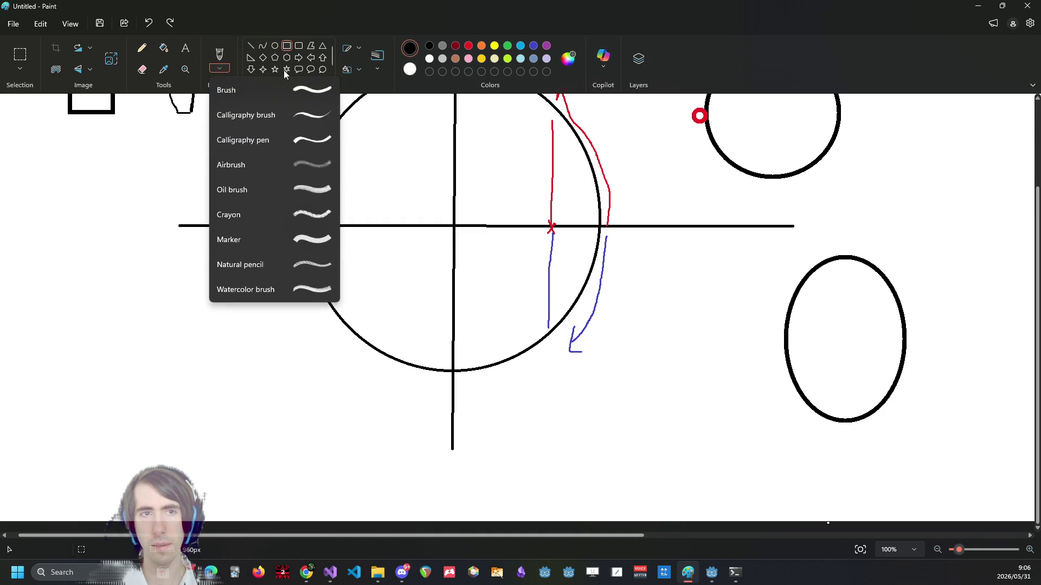
left_click(374, 70)
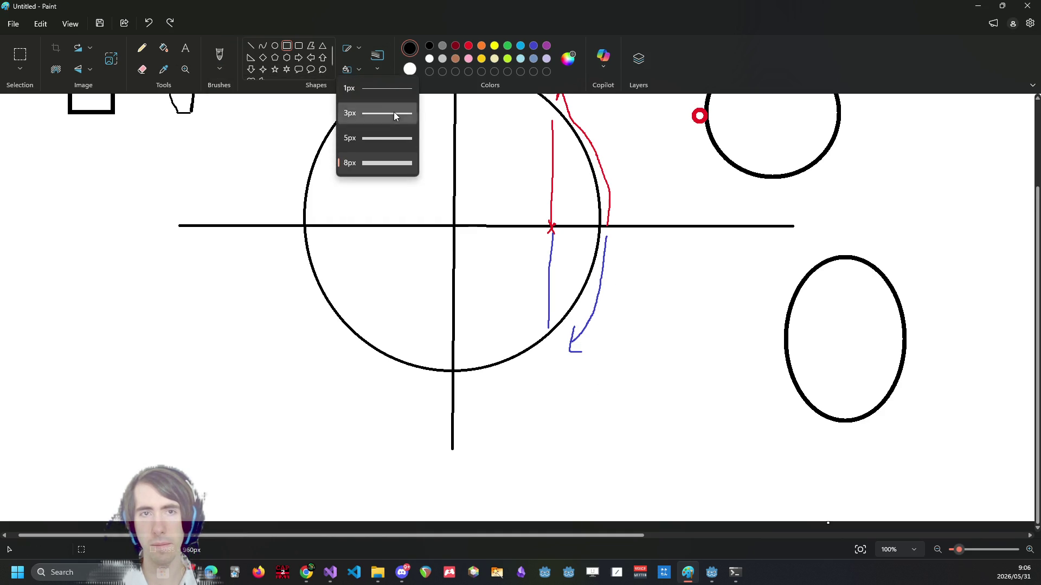
mouse_move(602, 362)
left_mouse_down()
mouse_move(648, 399)
mouse_move(631, 386)
left_mouse_up()
scroll(631, 379, "up", 5)
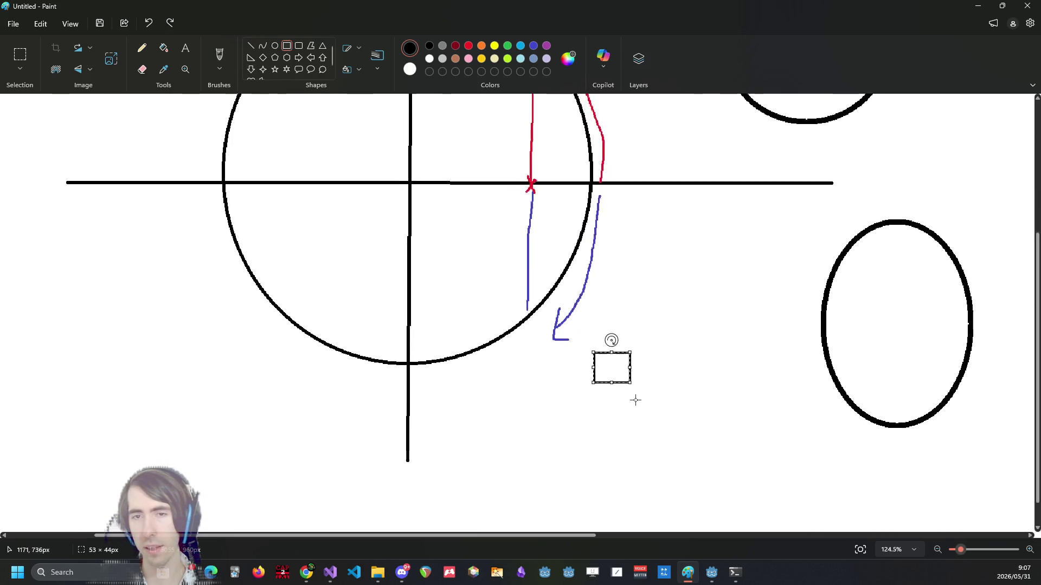
scroll(631, 372, "up", 5)
left_click(641, 279)
key("ctrl+z")
mouse_move(442, 211)
left_mouse_down()
mouse_move(536, 324)
mouse_move(646, 408)
left_mouse_up()
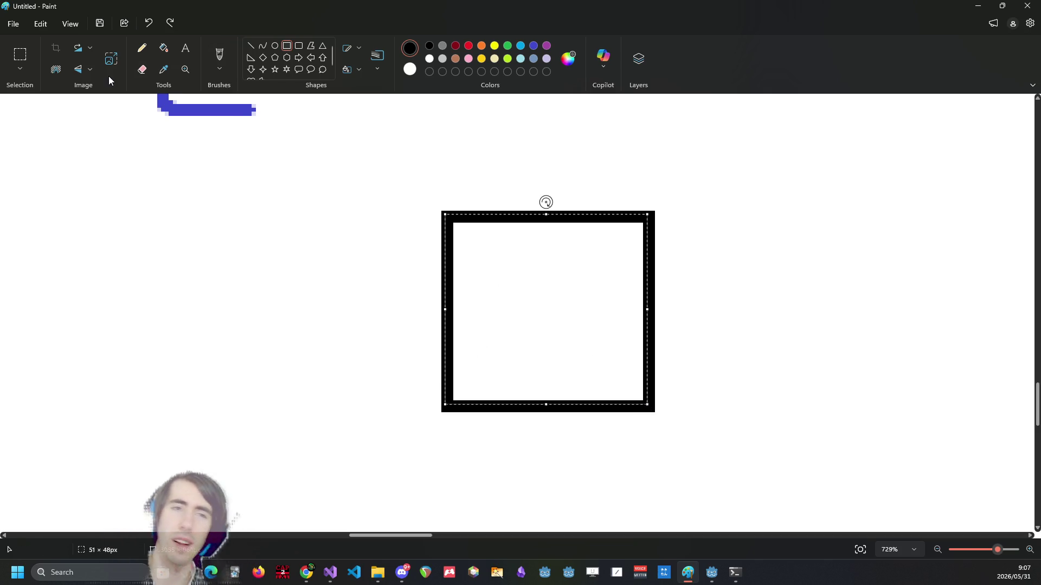
Pencil a stick figure inside the square and an arrow entering it from the left.
left_click(147, 49)
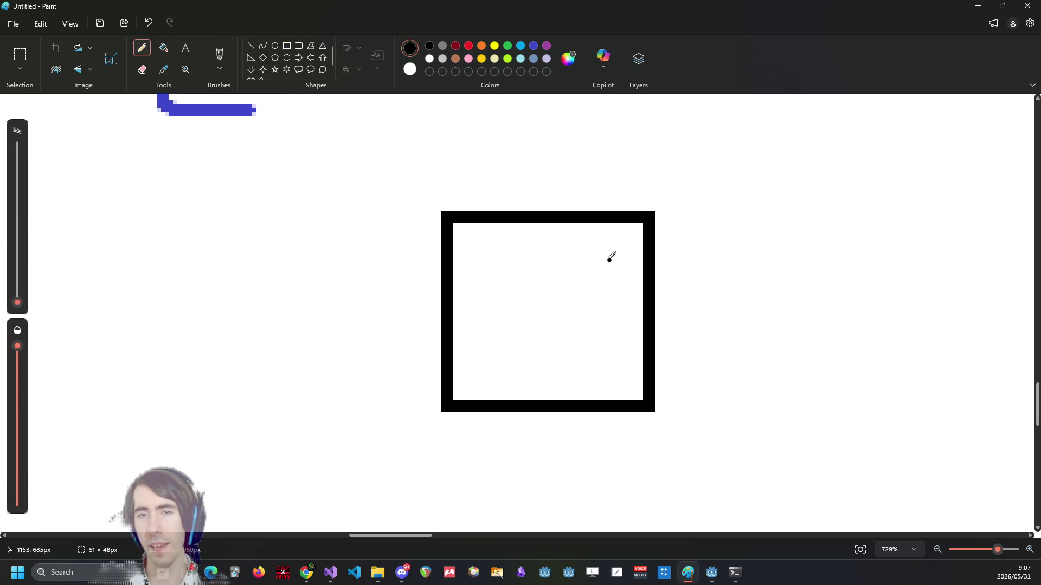
mouse_move(620, 305)
left_mouse_down()
mouse_move(625, 267)
mouse_move(675, 298)
mouse_move(666, 307)
left_mouse_up()
mouse_move(427, 299)
left_mouse_down()
mouse_move(493, 298)
mouse_move(460, 318)
left_mouse_up()
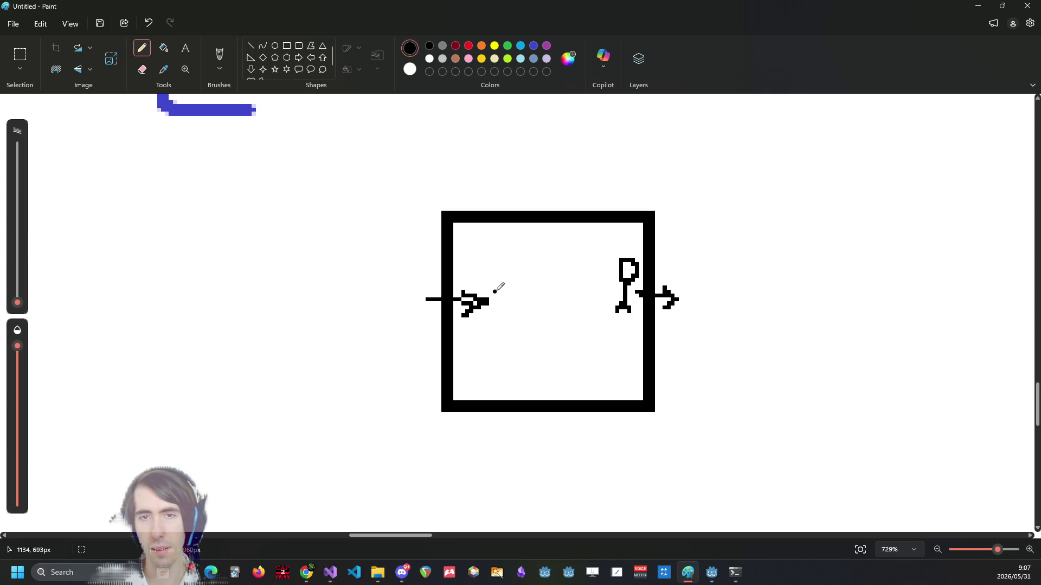
left_click_drag(628, 317, 621, 310)
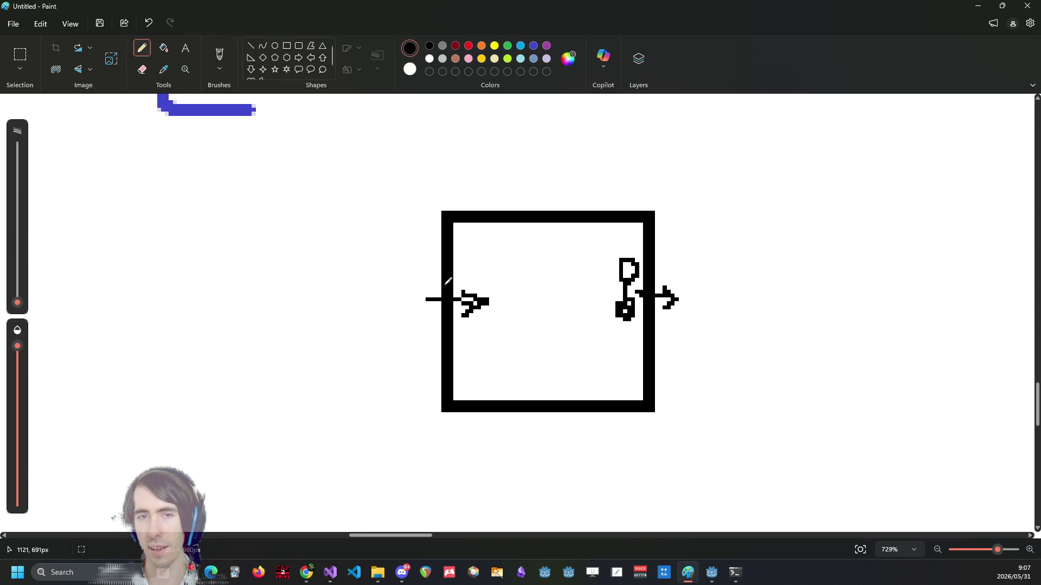
mouse_move(473, 277)
left_mouse_down()
mouse_move(465, 271)
mouse_move(475, 270)
left_mouse_up()
key("ctrl+z")
key("ctrl+z")
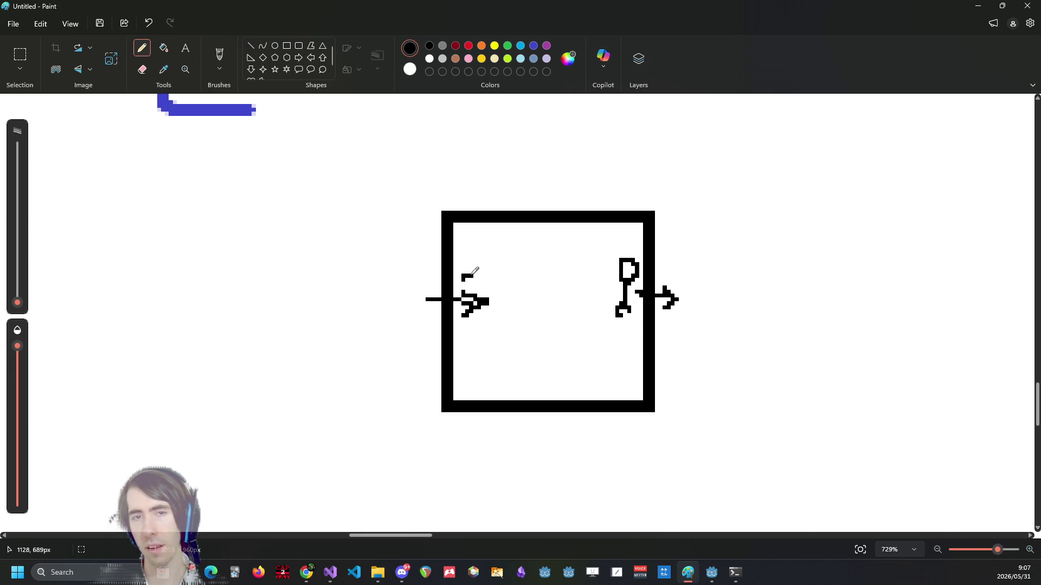
Swap the red figure marks for a green mark at the left arrow's tip, then draw a red linking line.
left_click(468, 46)
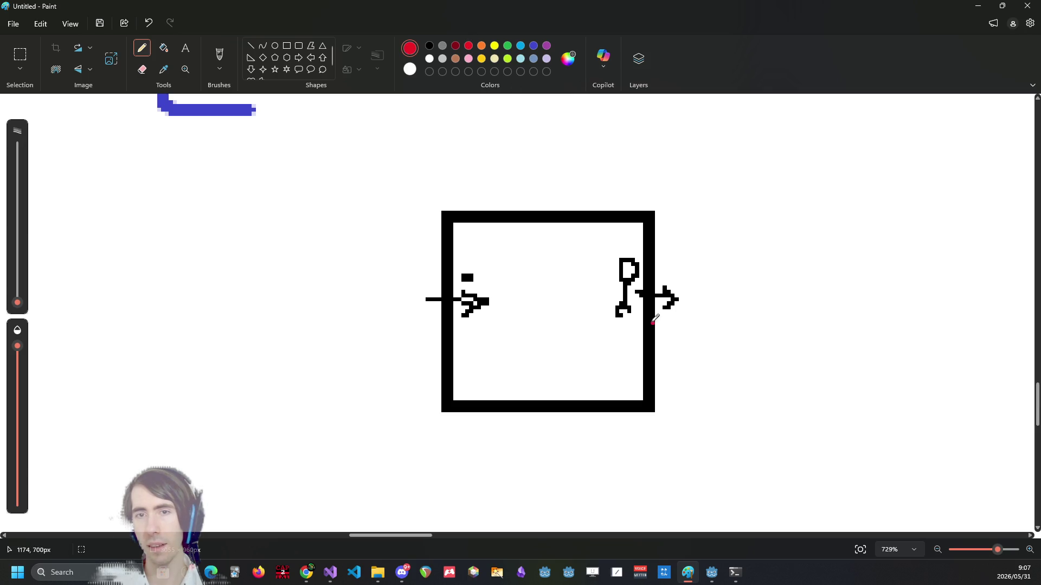
left_click_drag(629, 307, 645, 303)
key("ctrl+z")
left_click_drag(450, 298, 475, 279)
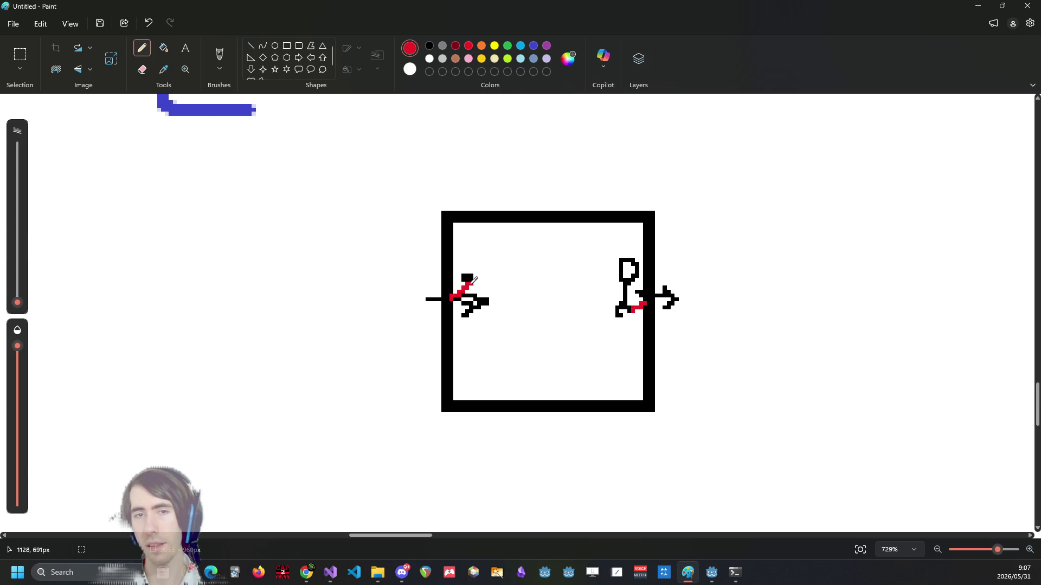
key("ctrl+z")
key("ctrl+z")
left_click(507, 46)
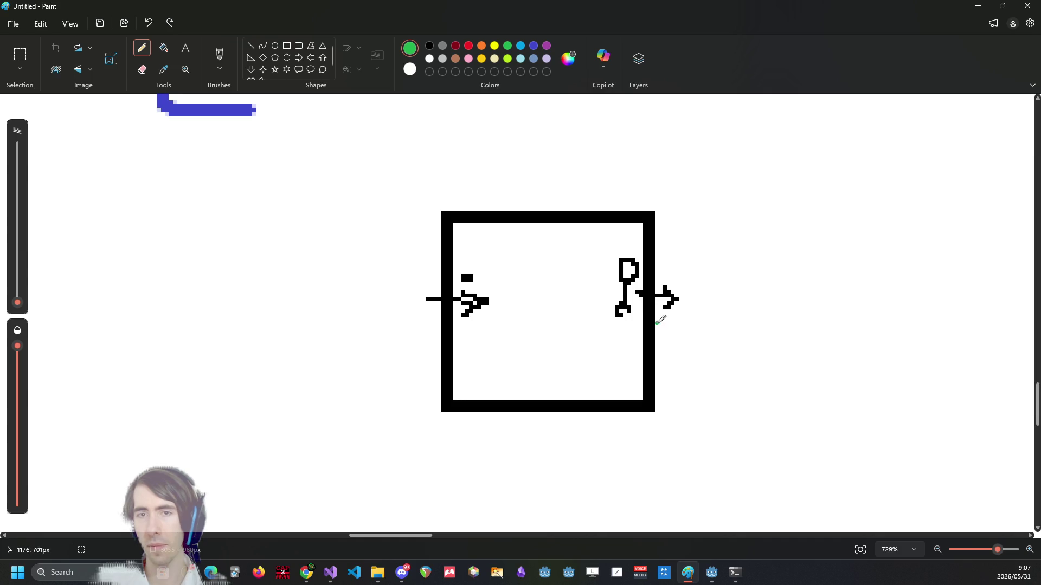
left_click(452, 295)
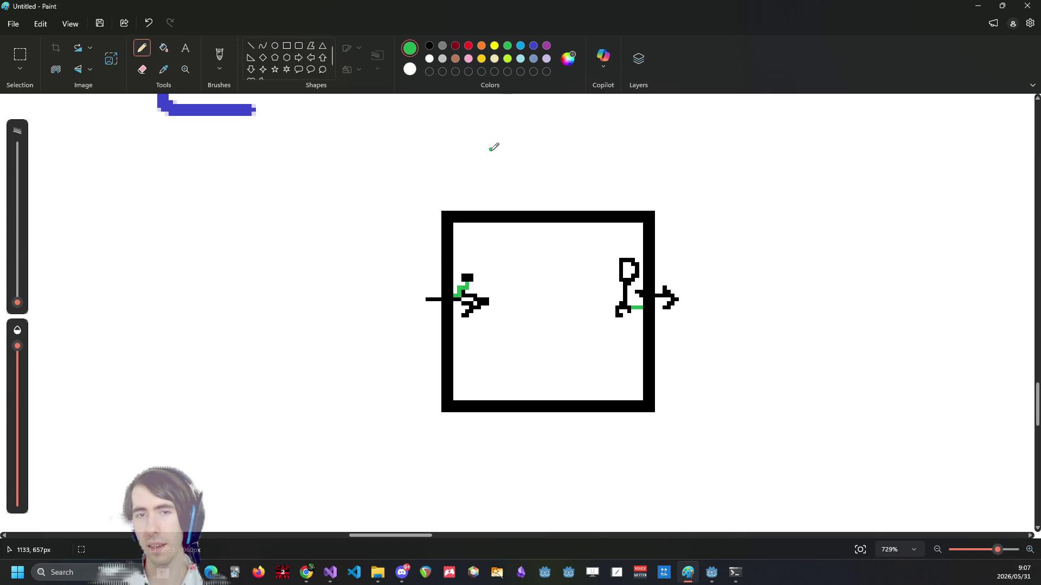
left_click(469, 46)
left_click_drag(621, 304, 482, 271)
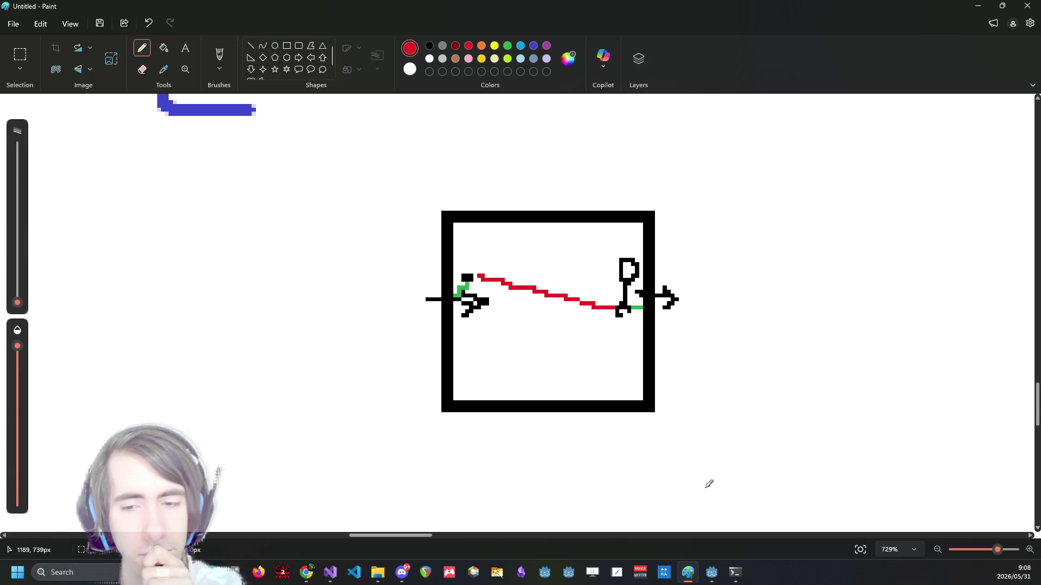
Switch back to the Godot editor showing the warpedVoxelChunk shader.
left_click(716, 579)
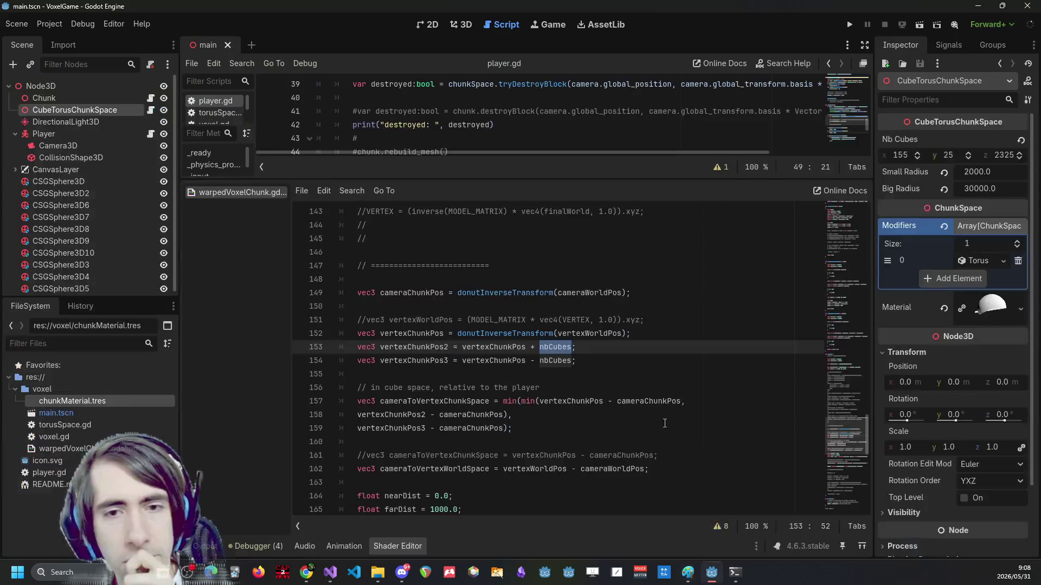
left_click(596, 354)
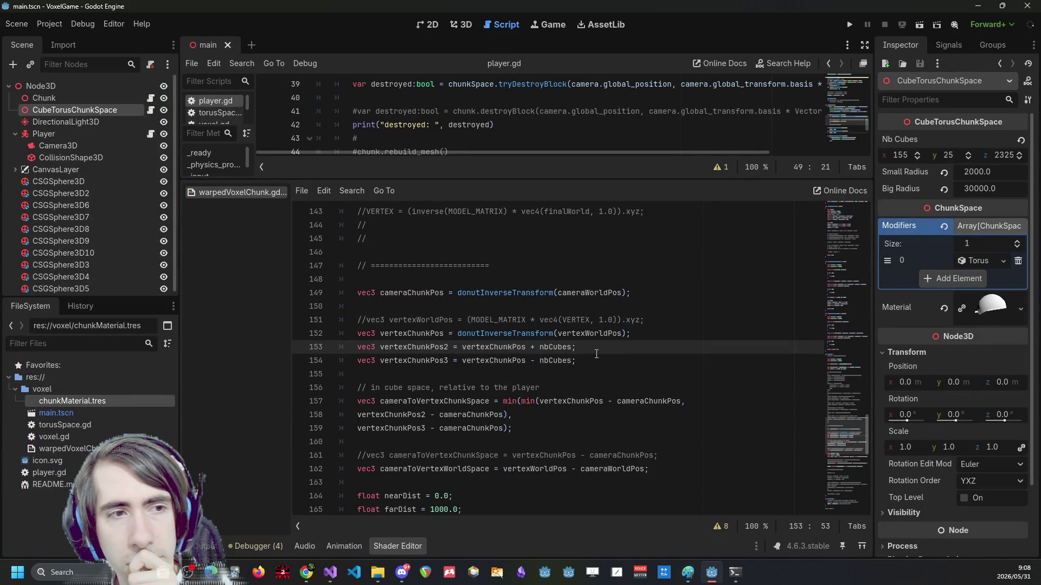
left_click(590, 334)
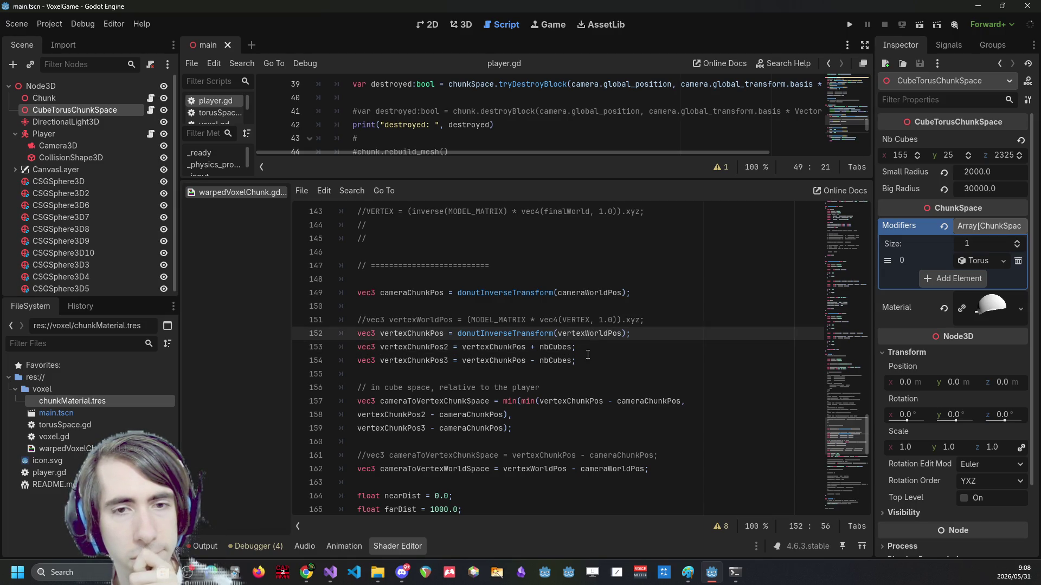
left_click(600, 368)
key("Down")
key("Down")
key("Down")
key("Return")
key("Up")
key("Up")
key("Up")
key("Down")
key("Down")
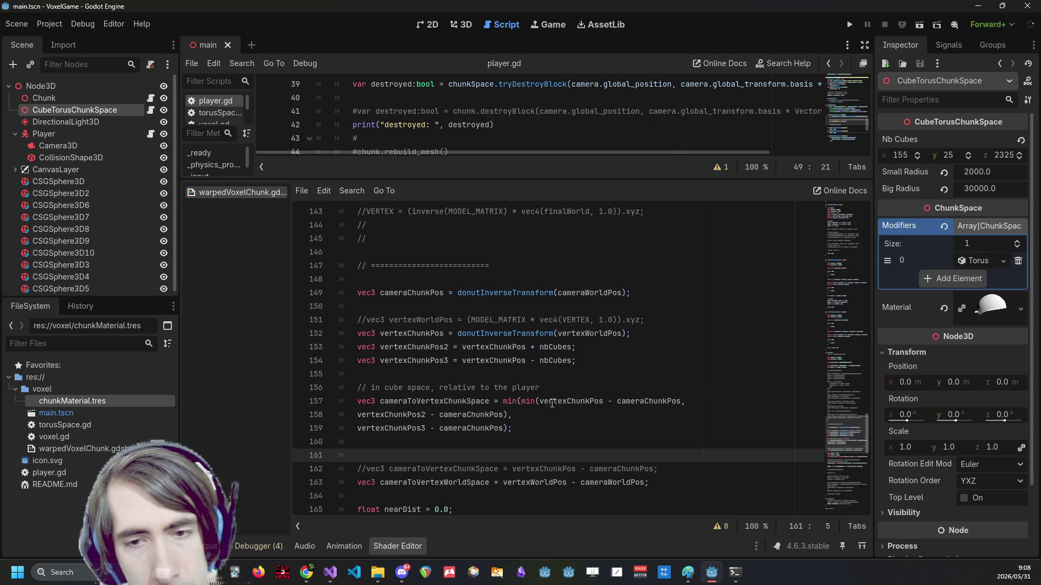
double_click(552, 402)
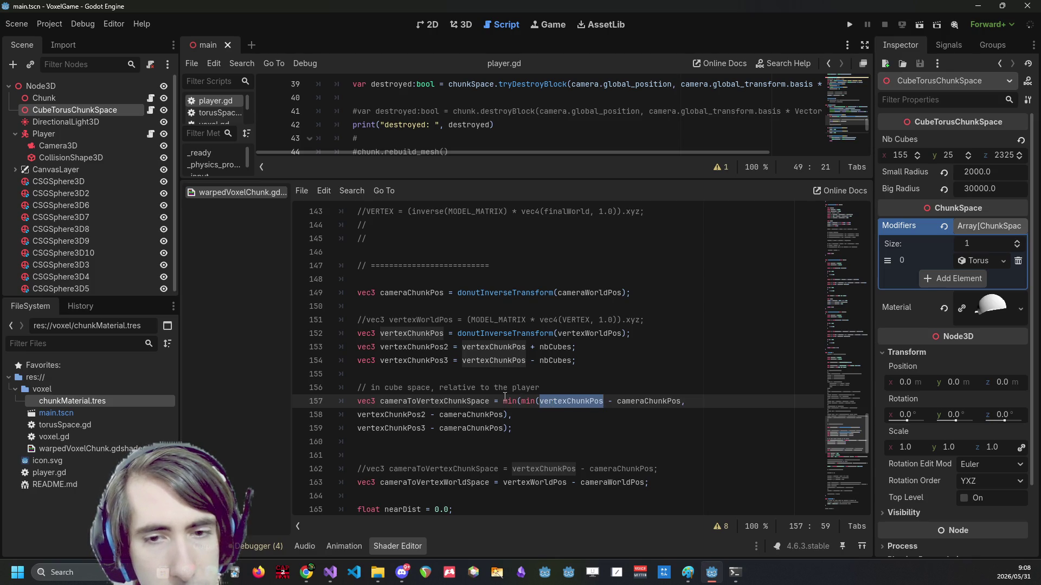
double_click(461, 403)
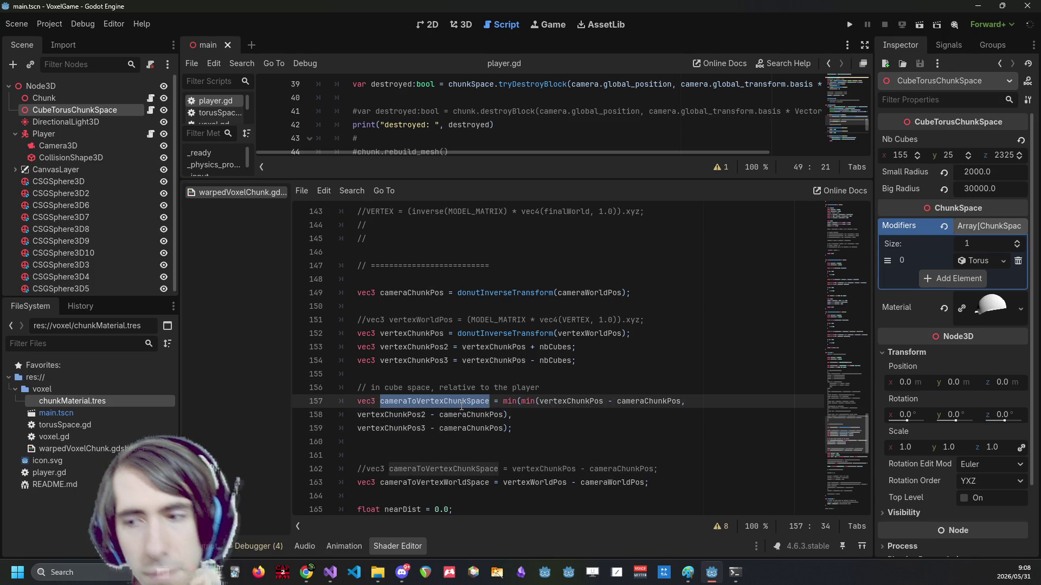
double_click(633, 401)
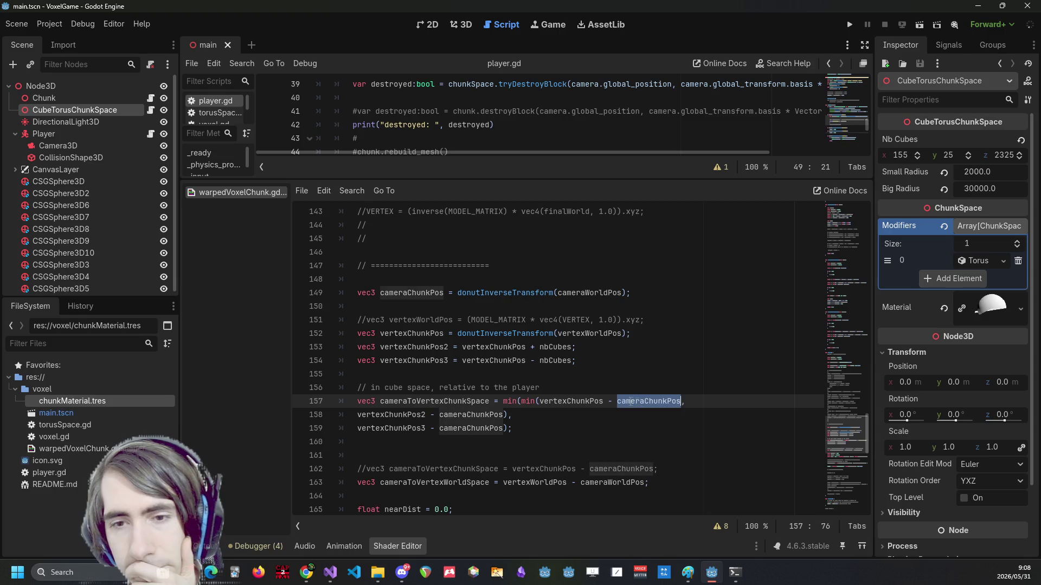
triple_click(597, 404)
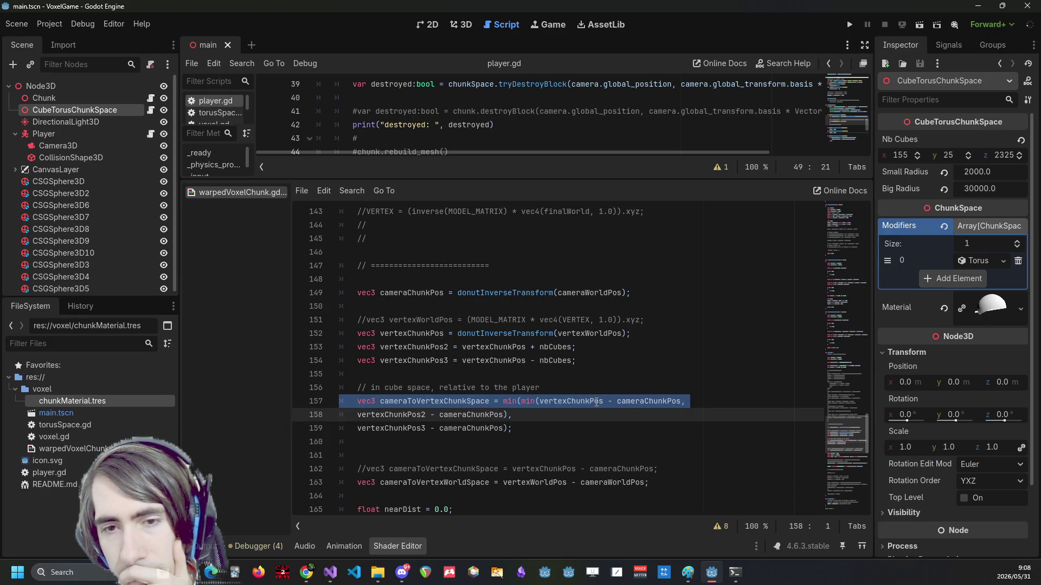
left_click(592, 402)
triple_click(596, 402)
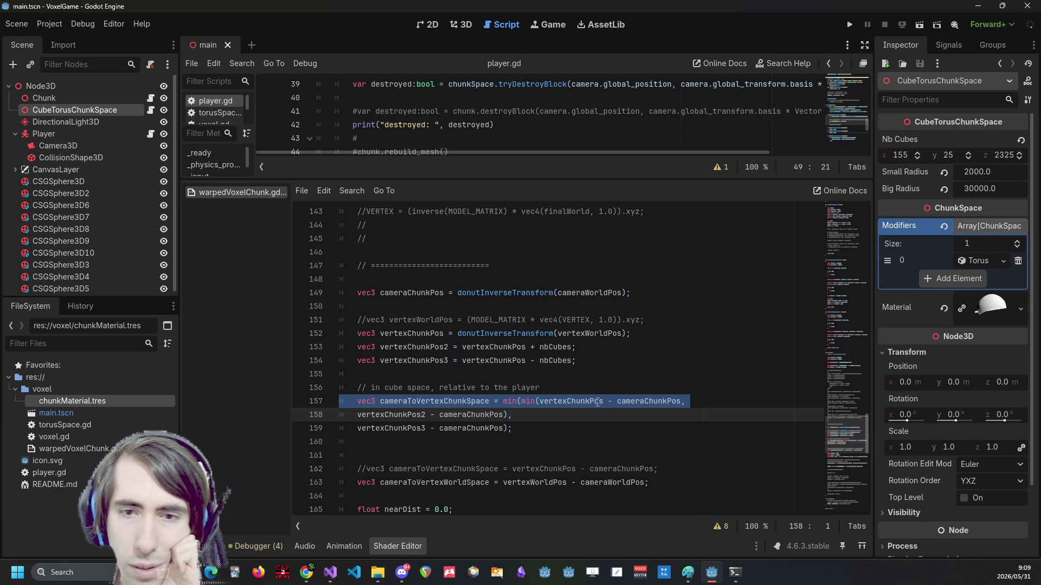
double_click(597, 403)
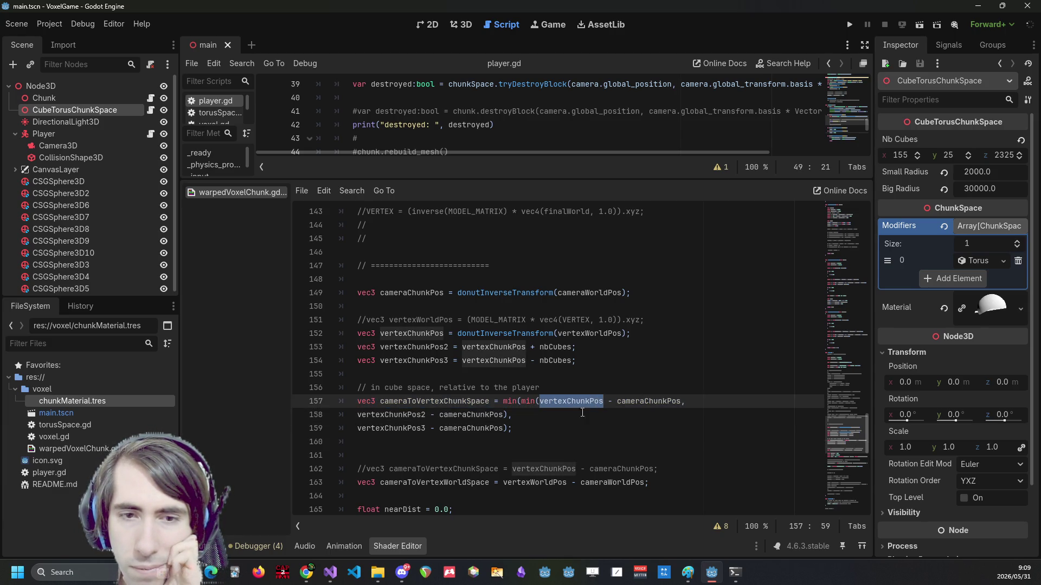
triple_click(471, 415)
triple_click(482, 428)
key("shift+Left")
key("shift+Left")
key("Right")
left_click(532, 440)
scroll(532, 438, "down", 2)
scroll(533, 433, "up", 2)
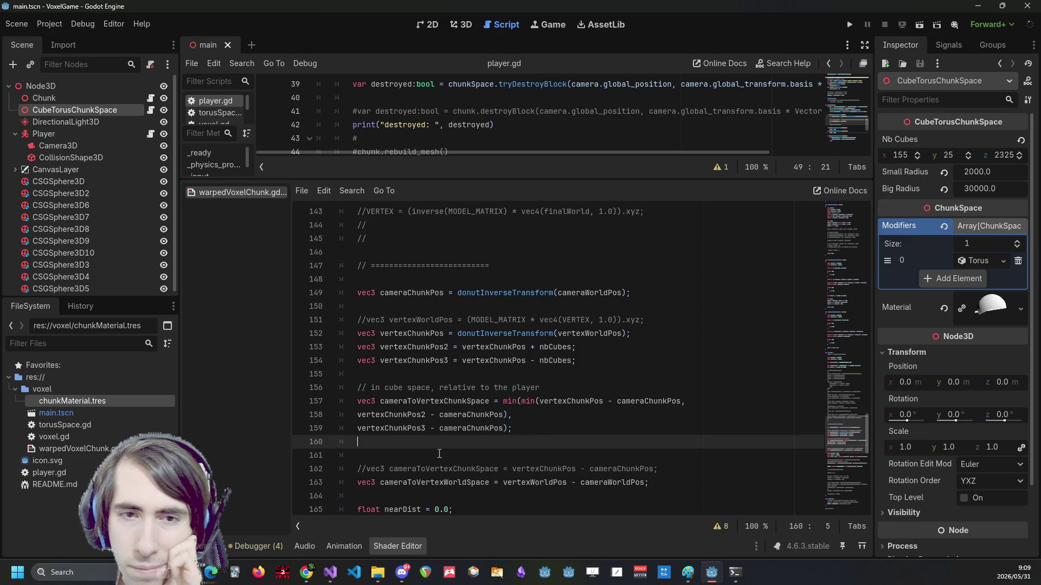
double_click(416, 333)
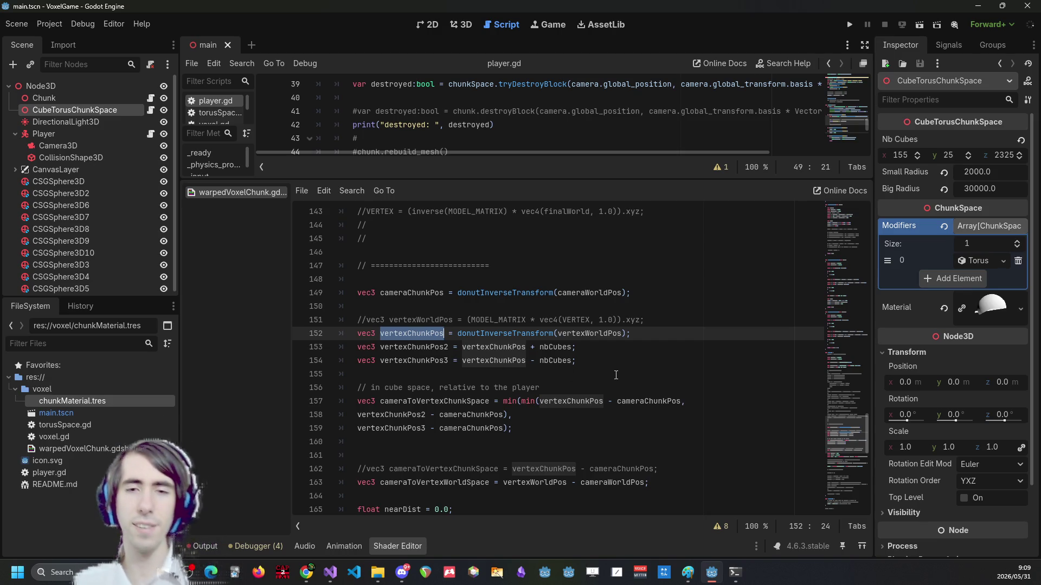
left_click_drag(517, 428, 303, 392)
Comment out the nested-min offset block, save, and declare a vec3 cameraToVertexChunkSpace below the vertex positions.
key("ctrl+k")
key("ctrl+s")
left_click(497, 469)
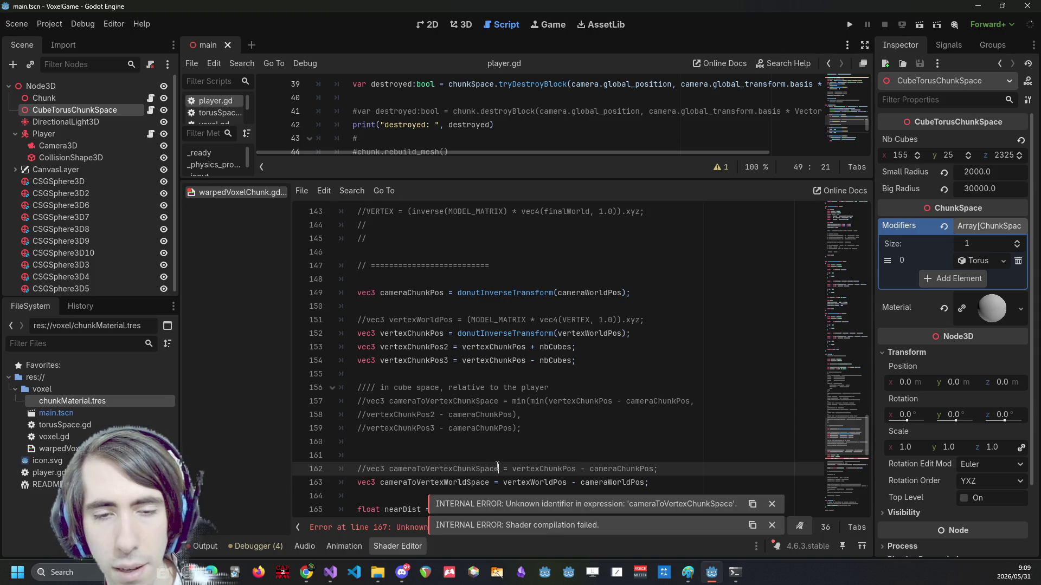
scroll(496, 468, "down", 2)
scroll(496, 461, "up", 1)
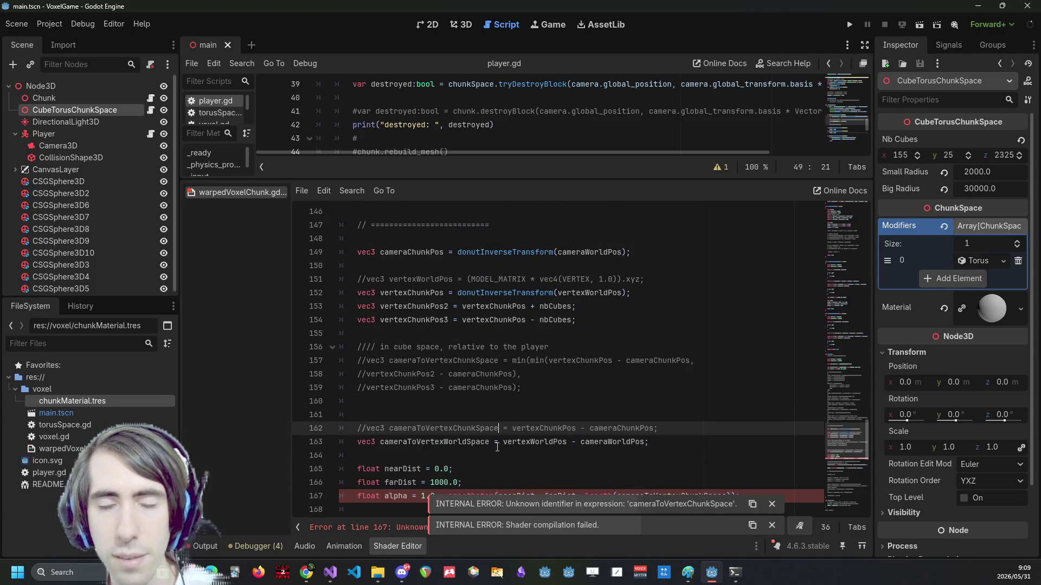
key("ctrl+shift+Left")
key("ctrl+shift+Left")
key("ctrl+c")
left_click(504, 329)
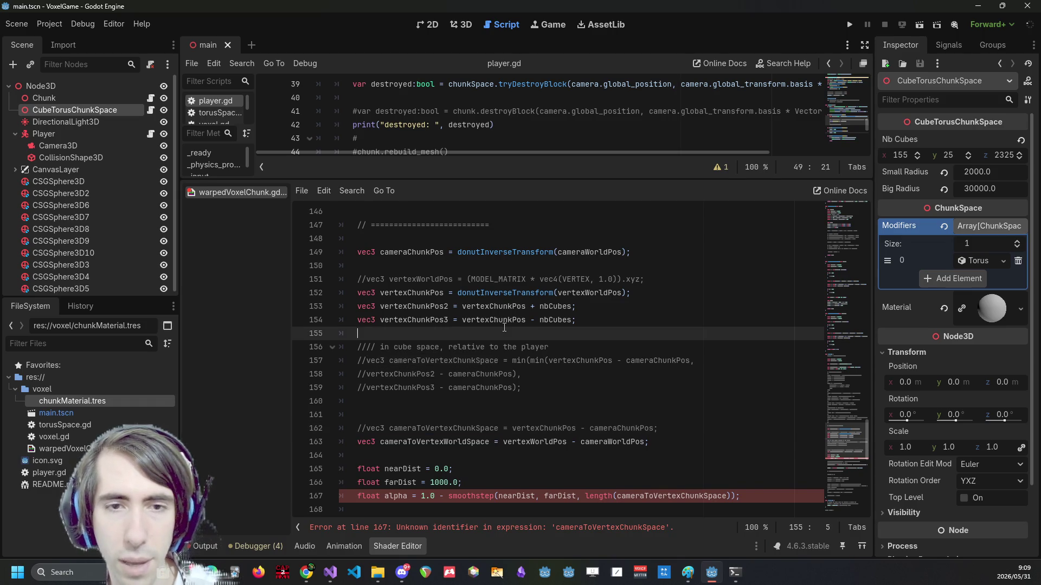
key("Return")
key("Return")
key("Up")
key("ctrl+v")
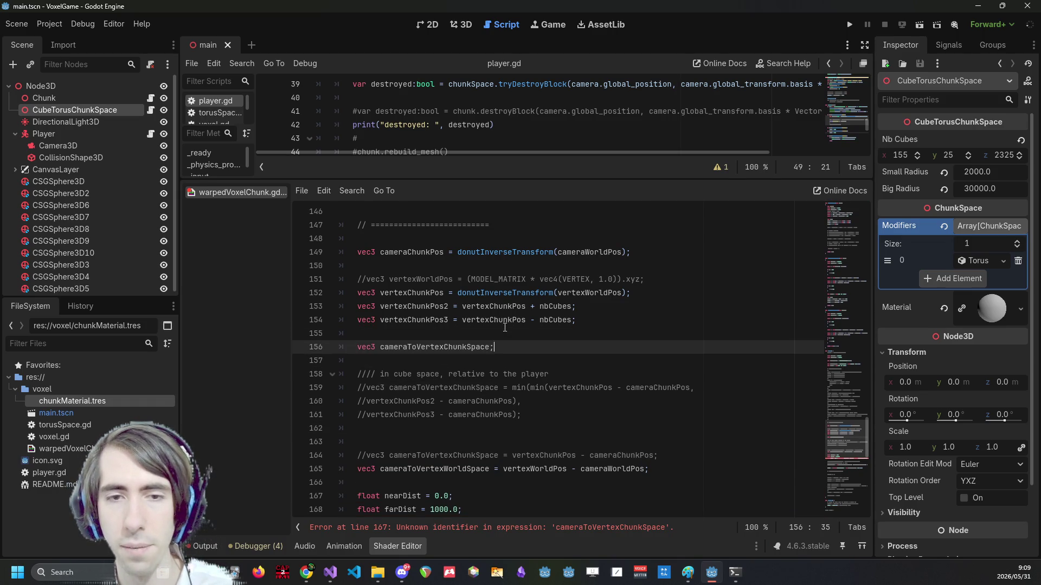
key("Return")
key("Return")
Try pasting the vertexChunkPos - cameraChunkPos difference into an if condition, then undo it.
scroll(476, 378, "down", 1)
scroll(444, 331, "up", 1)
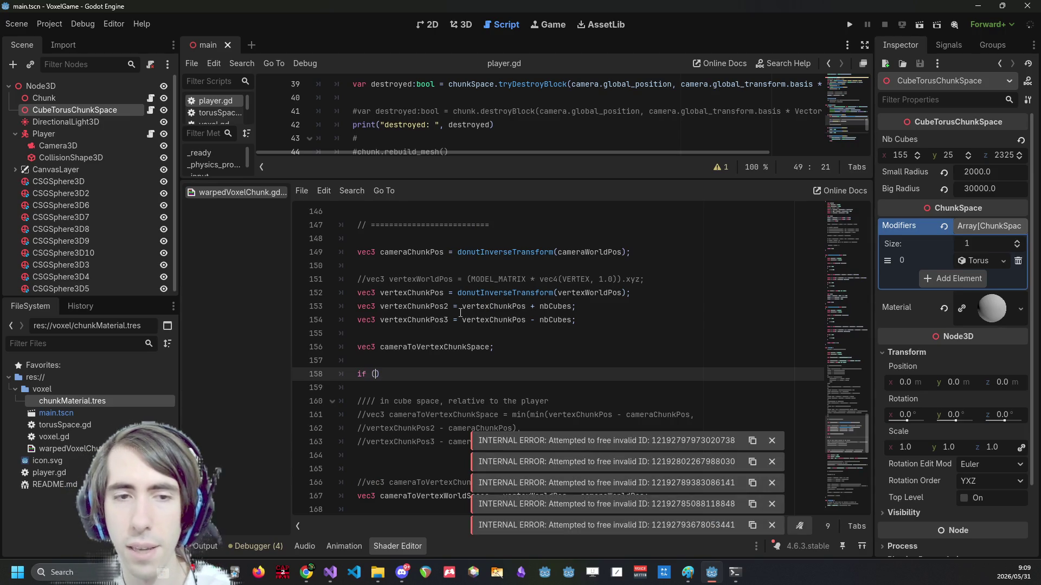
scroll(509, 347, "down", 2)
left_click(542, 347)
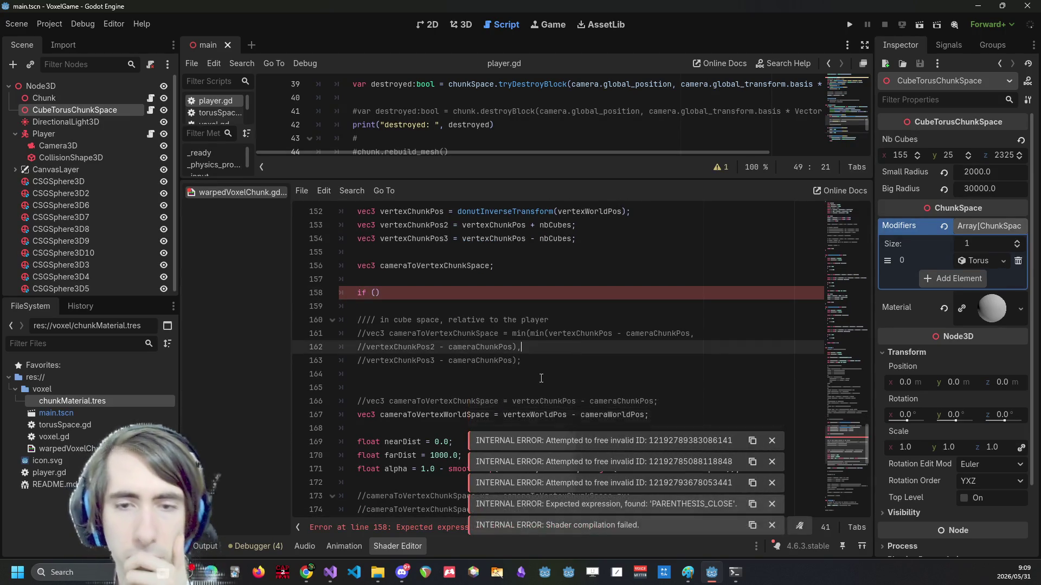
scroll(514, 402, "down", 1)
mouse_move(504, 377)
left_mouse_down()
mouse_move(634, 380)
mouse_move(608, 379)
left_mouse_up()
scroll(542, 426, "up", 1)
left_click_drag(512, 401, 655, 401)
key("ctrl+c")
left_click(376, 293)
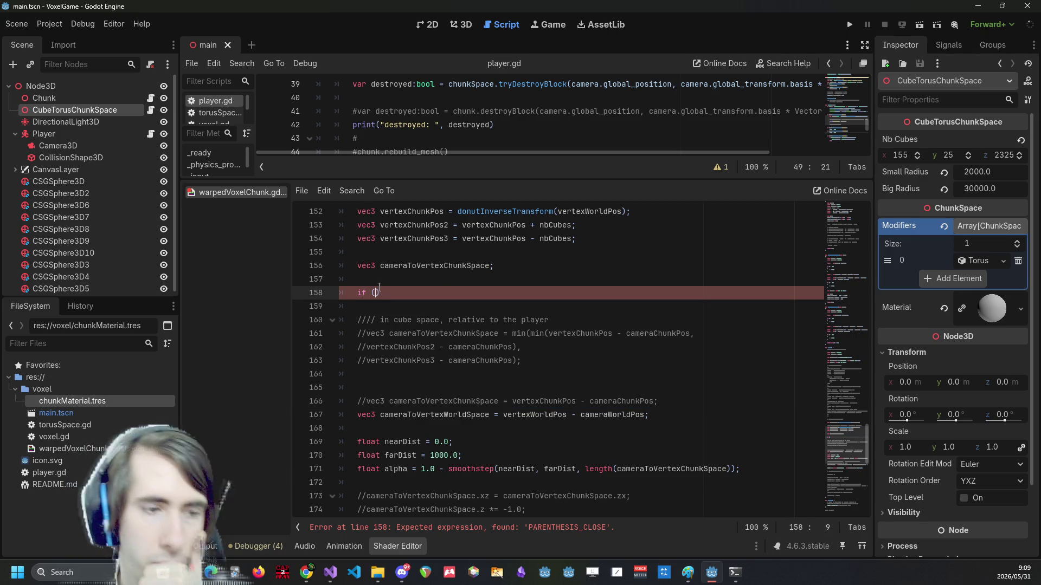
scroll(415, 301, "up", 1)
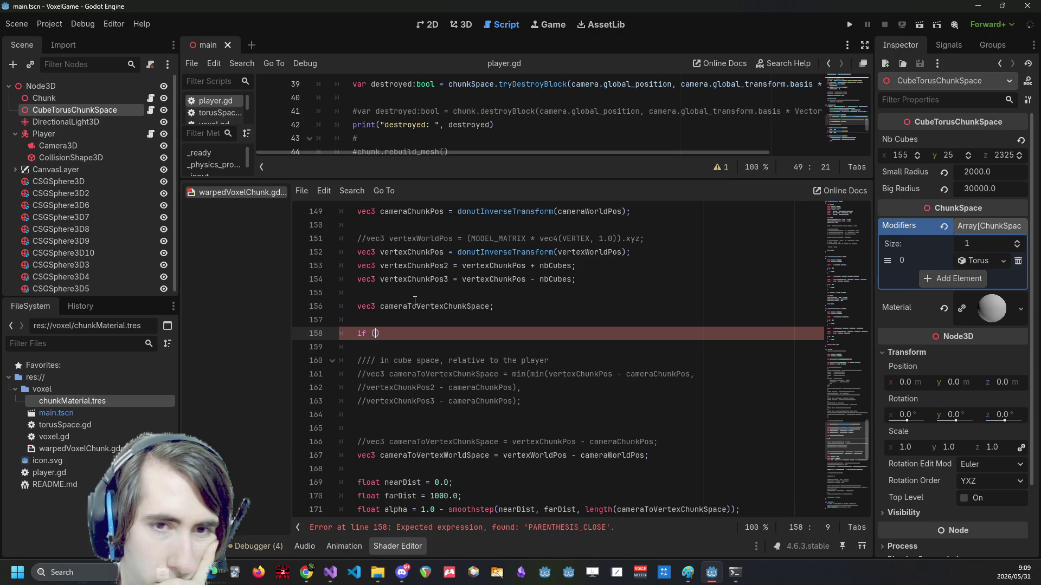
key("ctrl+v")
key("ctrl+z")
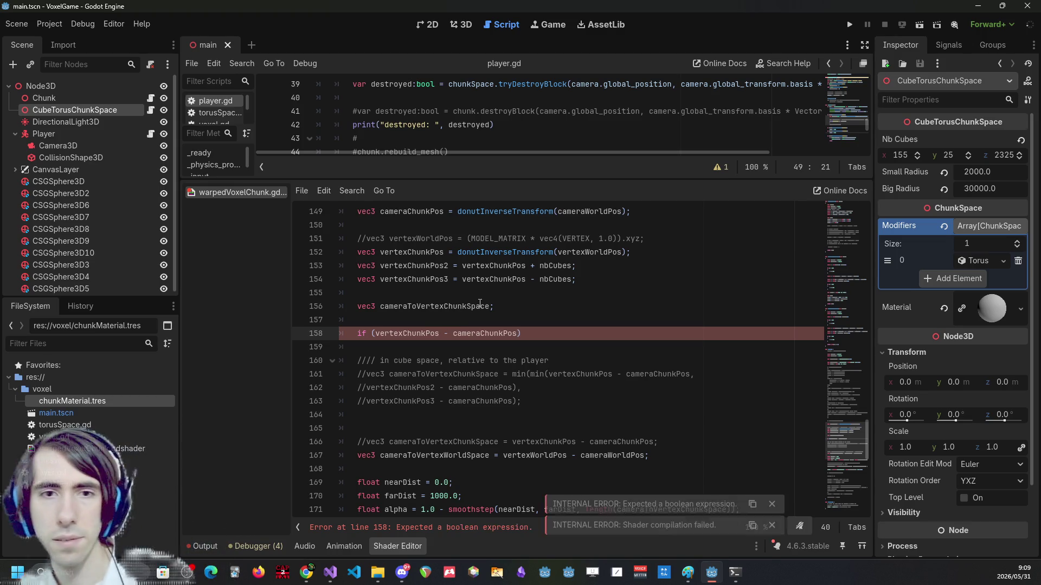
key("ctrl+v")
key("ctrl+z")
key("ctrl+z")
key("ctrl+z")
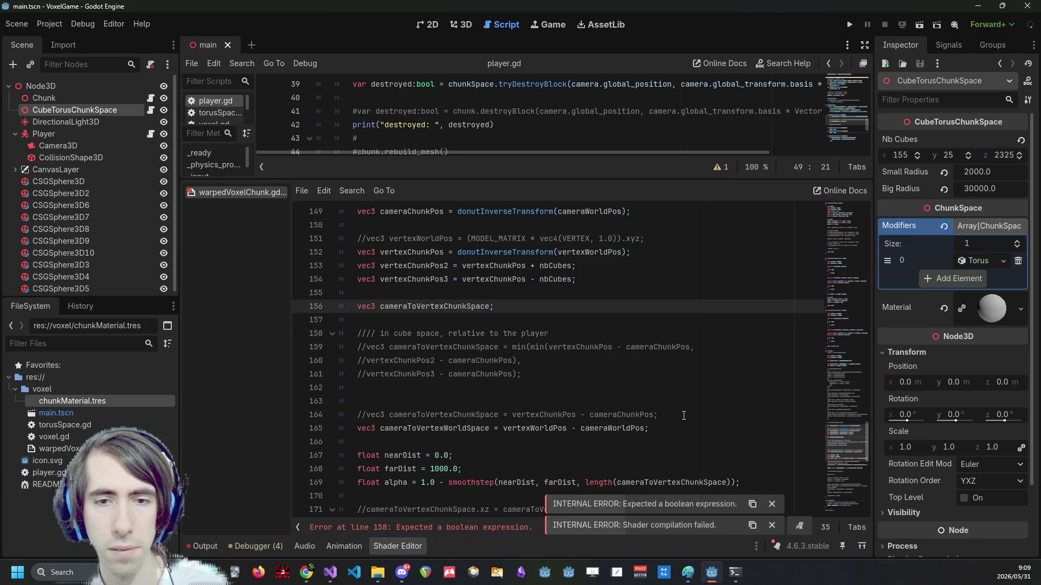
triple_click(682, 414)
left_click(532, 308)
type("1")
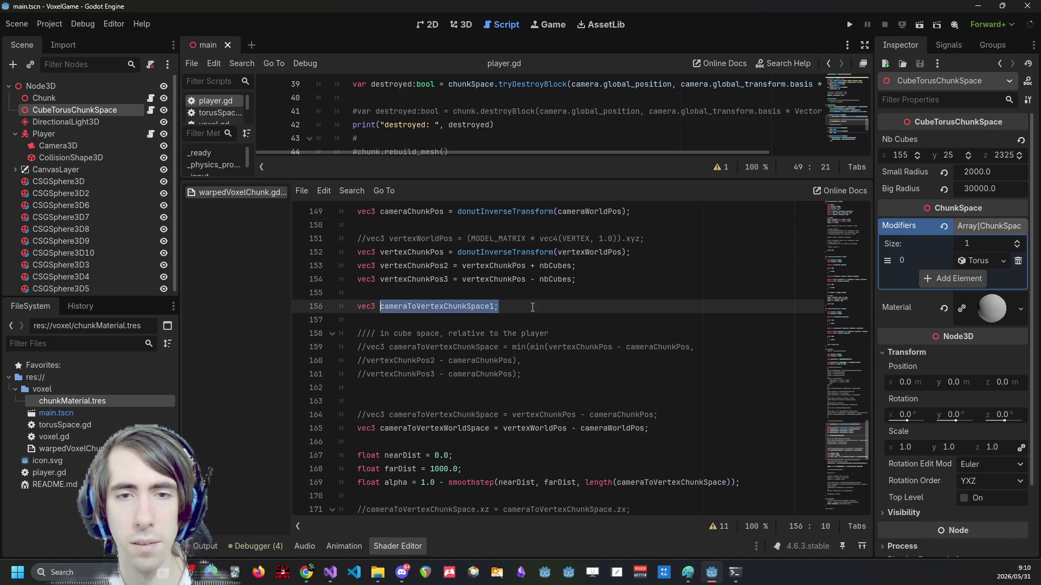
Duplicate the declaration into cameraToVertexChunkSpace1–3 and rename the base position to vertexChunkPos1.
key("ctrl+shift+d")
key("ctrl+shift+d")
key("Left")
key("Up")
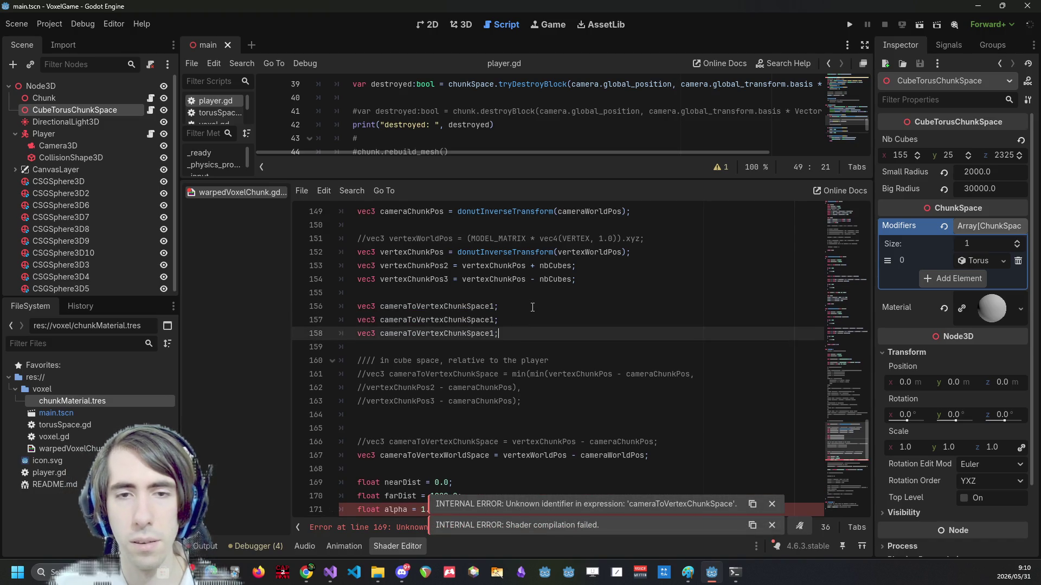
key("BackSpace")
type("2")
key("Down")
key("BackSpace")
type("3")
key("Up")
key("Up")
key("Up")
key("Left")
key("Left")
key("Left")
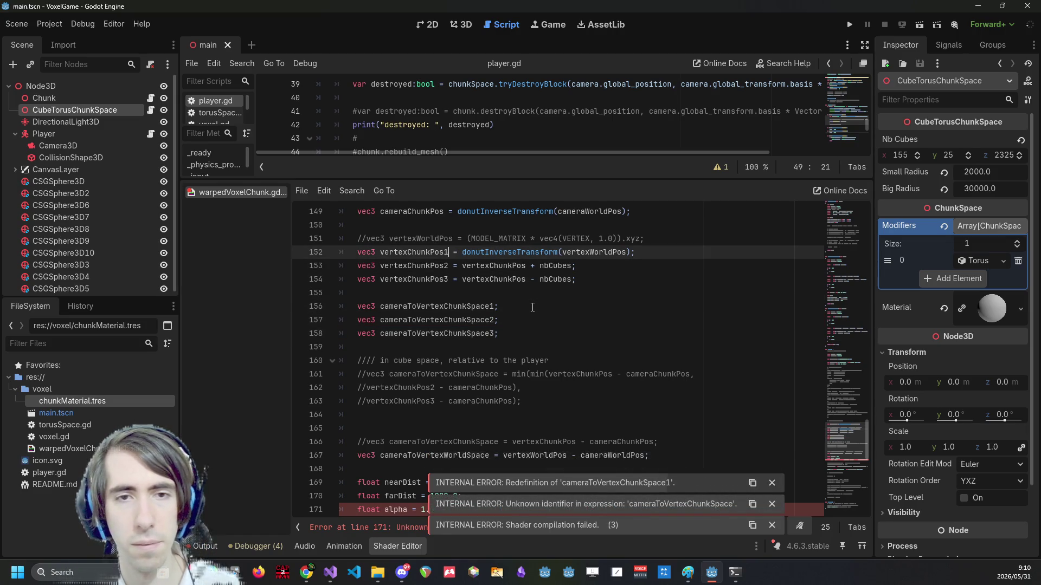
key("Left")
key("Left")
type("1")
Assign vertexChunkPos1 - cameraChunkPos to the first offset, cameraToVertexChunkSpace1.
left_click(521, 307)
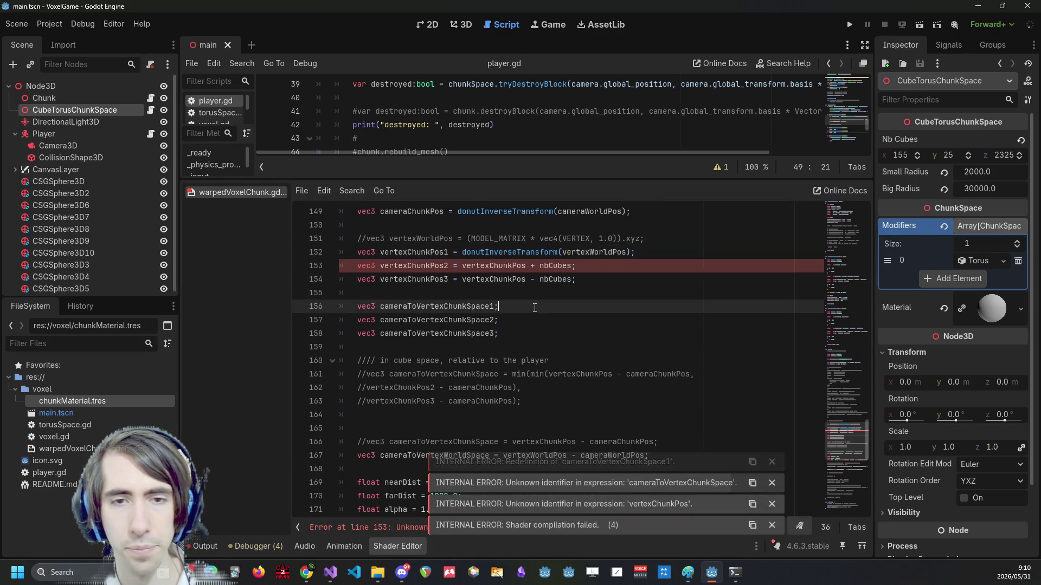
left_click(421, 248)
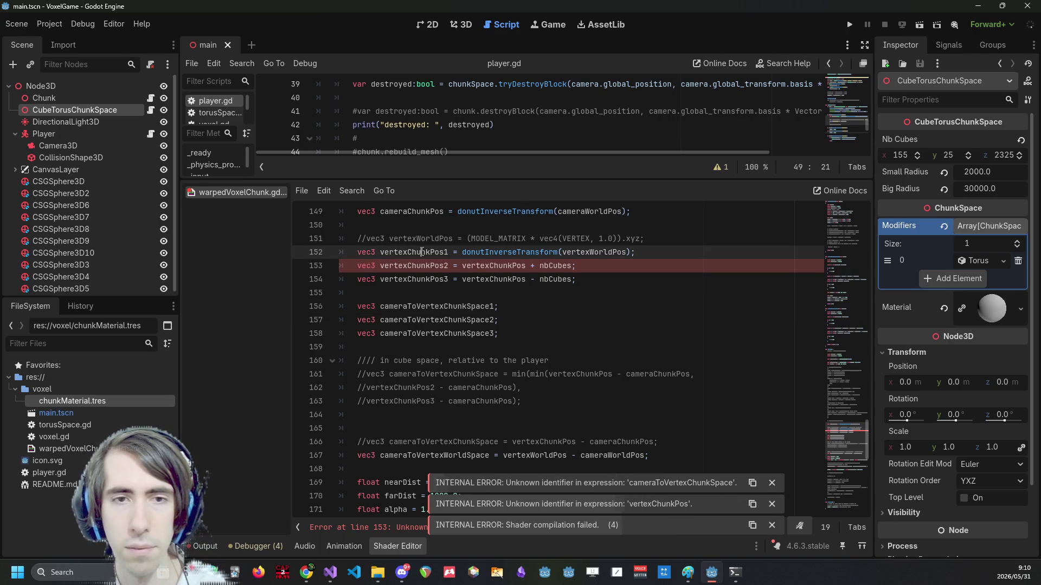
double_click(410, 252)
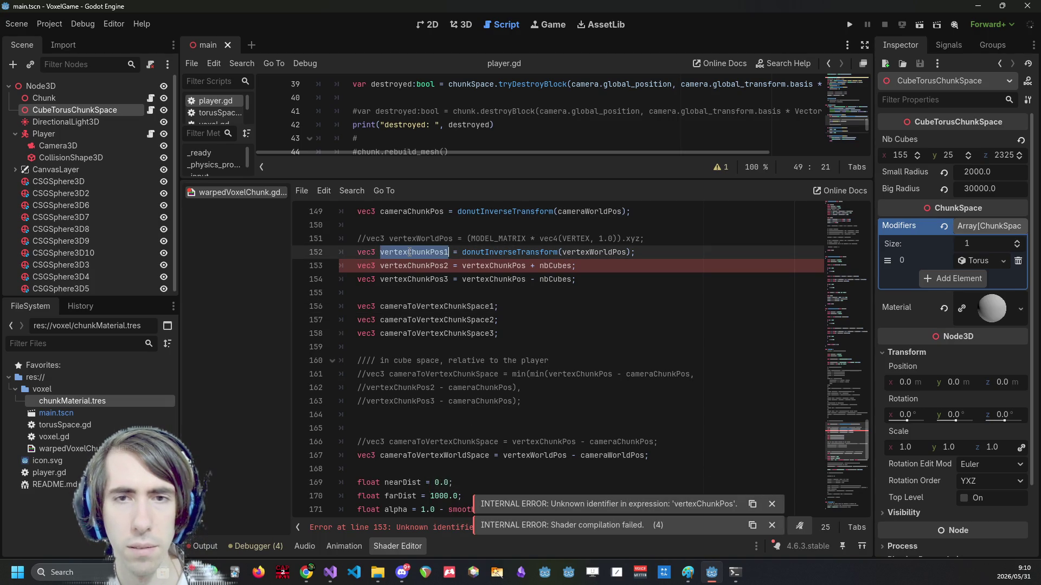
left_click(542, 301)
key("Left")
type("= vertexChunkPos1")
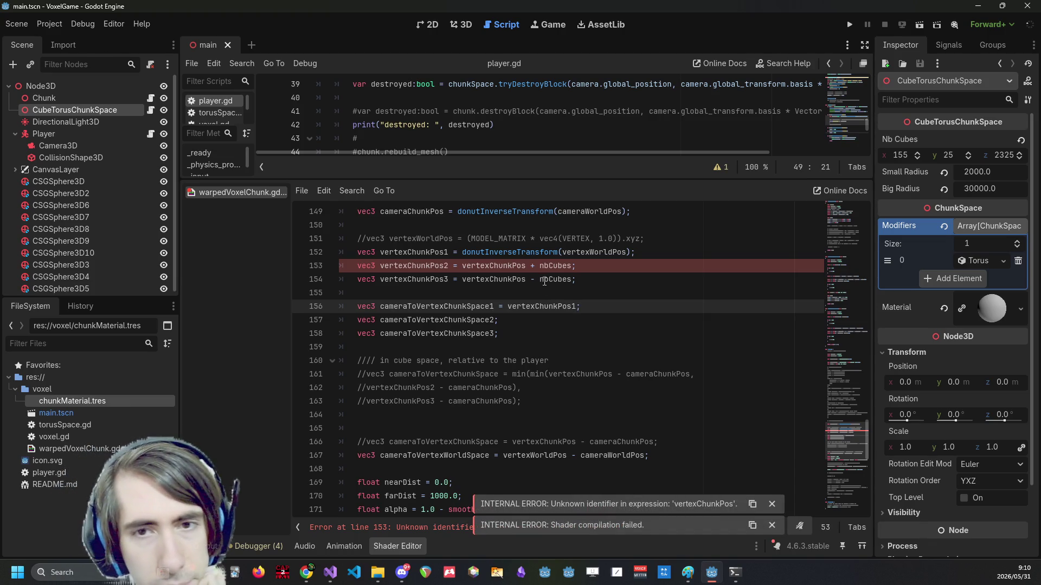
double_click(542, 306)
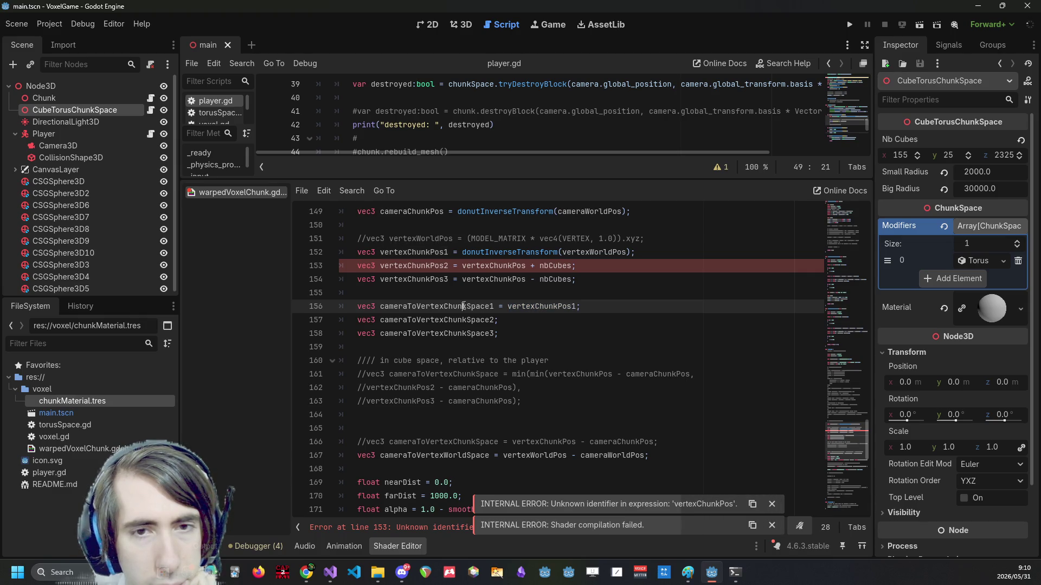
double_click(436, 307)
left_click(590, 302)
type("-")
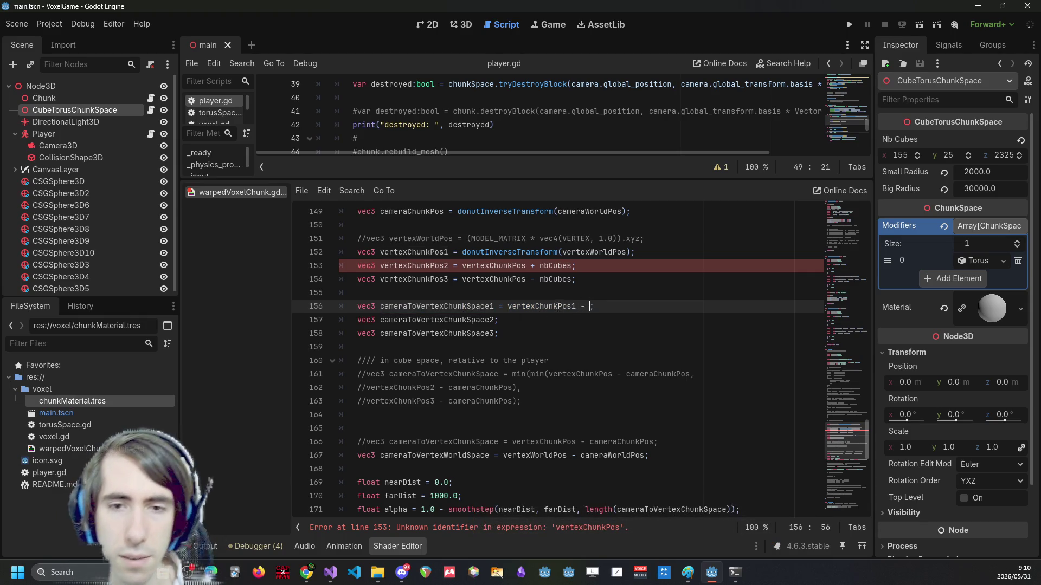
double_click(618, 442)
key("ctrl+c")
left_click(590, 307)
key("ctrl+v")
Copy that same assignment onto the second and third offset declarations.
key("ctrl+shift+Left")
key("ctrl+shift+Left")
key("ctrl+shift+Left")
key("ctrl+shift+Right")
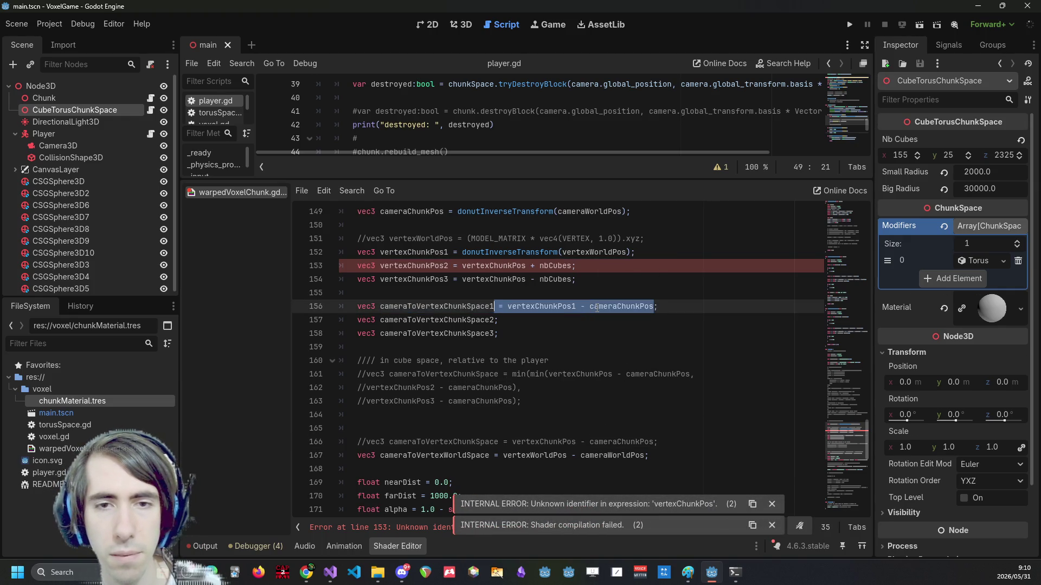
key("Down")
key("ctrl+v")
key("Down")
key("Left")
key("ctrl+v")
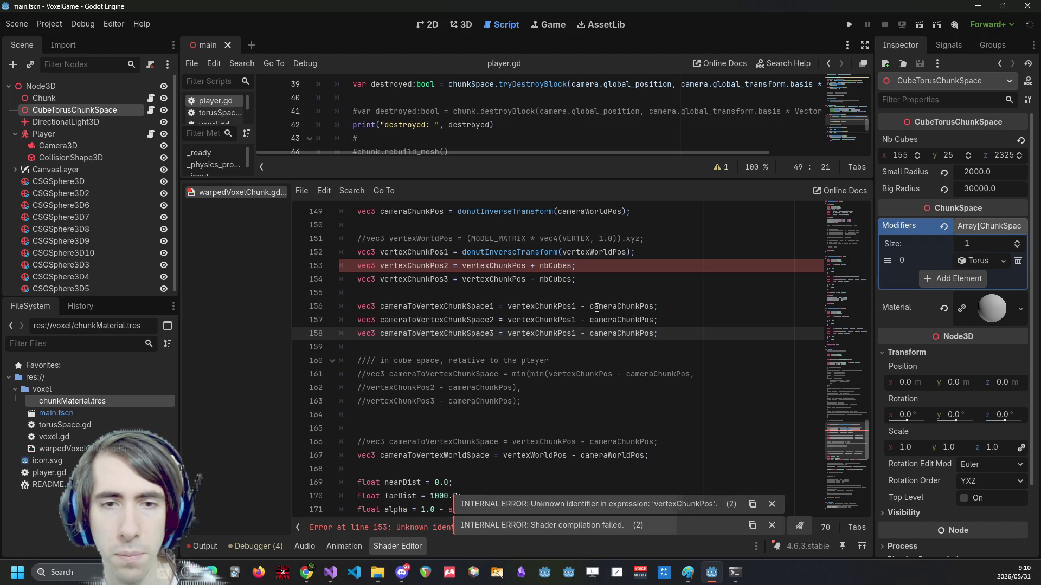
Change lines 157 and 158 to use vertexChunkPos2 and vertexChunkPos3, and save.
left_click(578, 320)
key("BackSpace")
type("2")
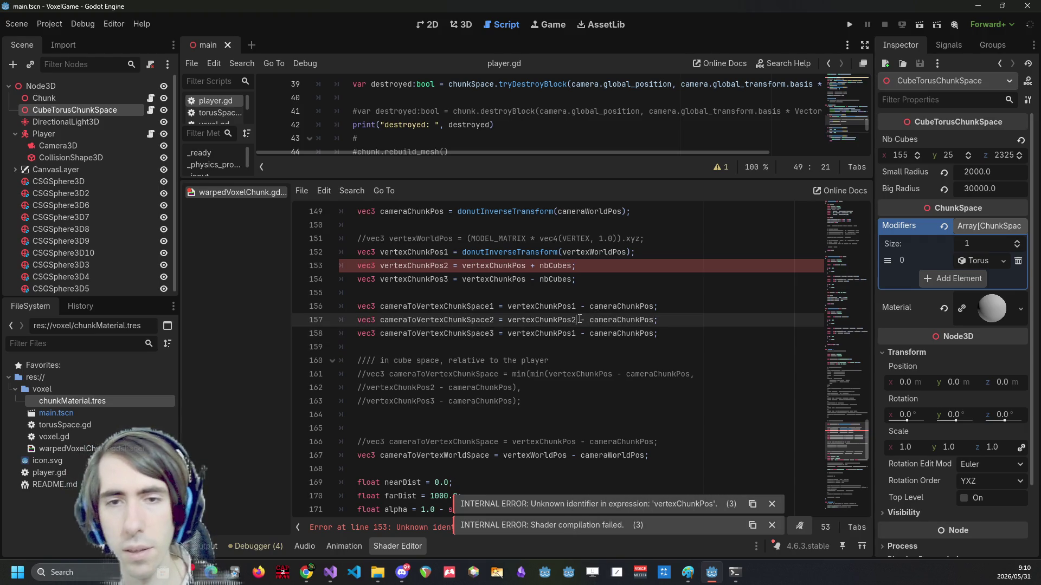
key("Down")
key("BackSpace")
type("3")
key("ctrl+s")
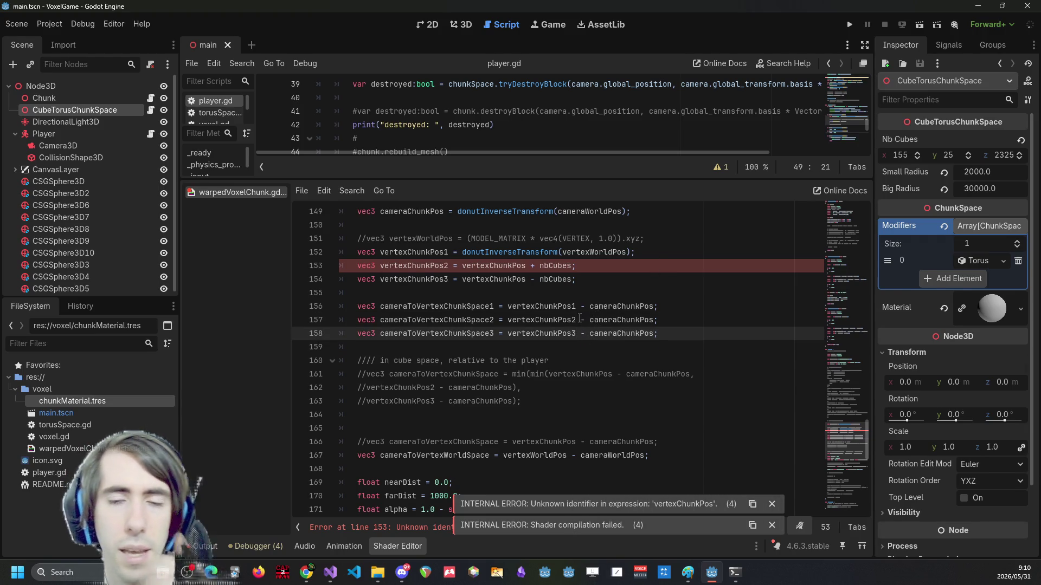
triple_click(608, 320)
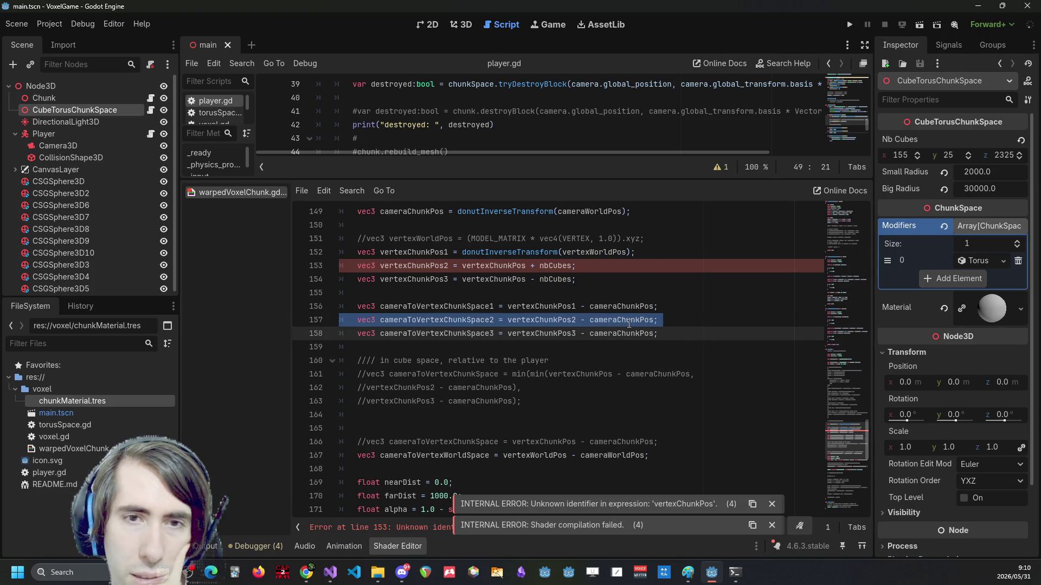
left_click(618, 328)
double_click(466, 310)
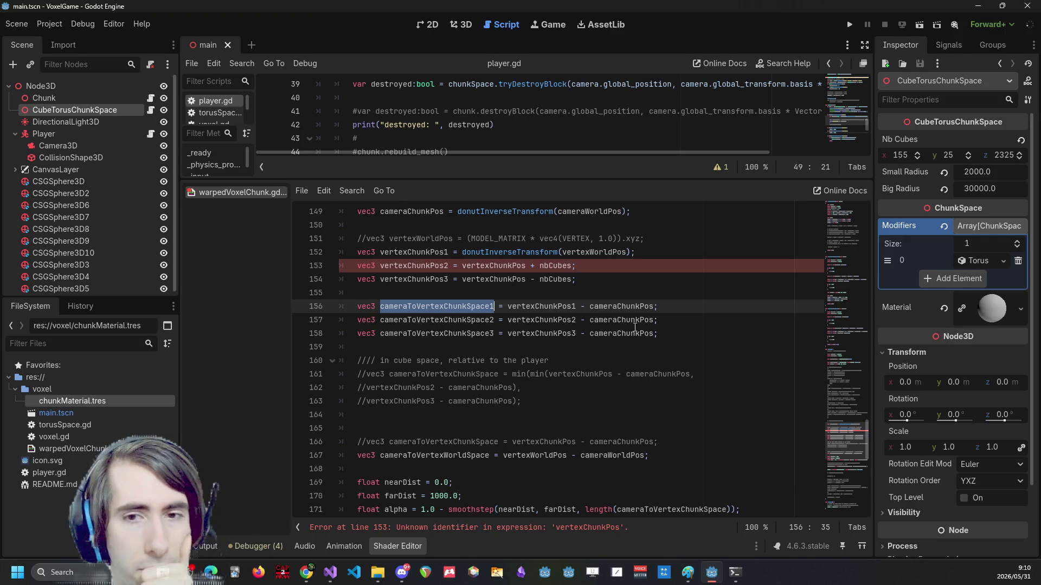
left_click(679, 333)
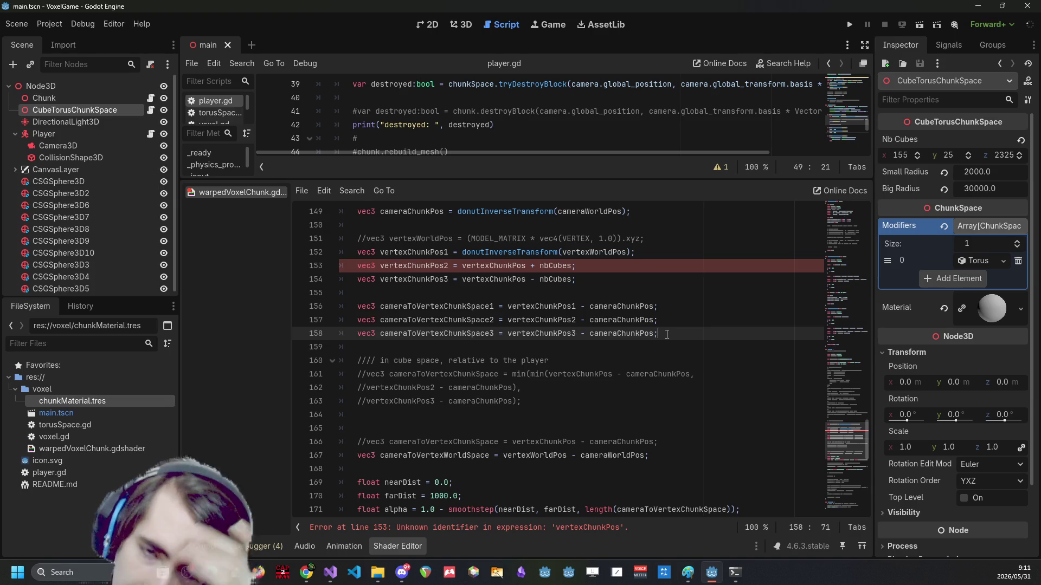
left_click(456, 307)
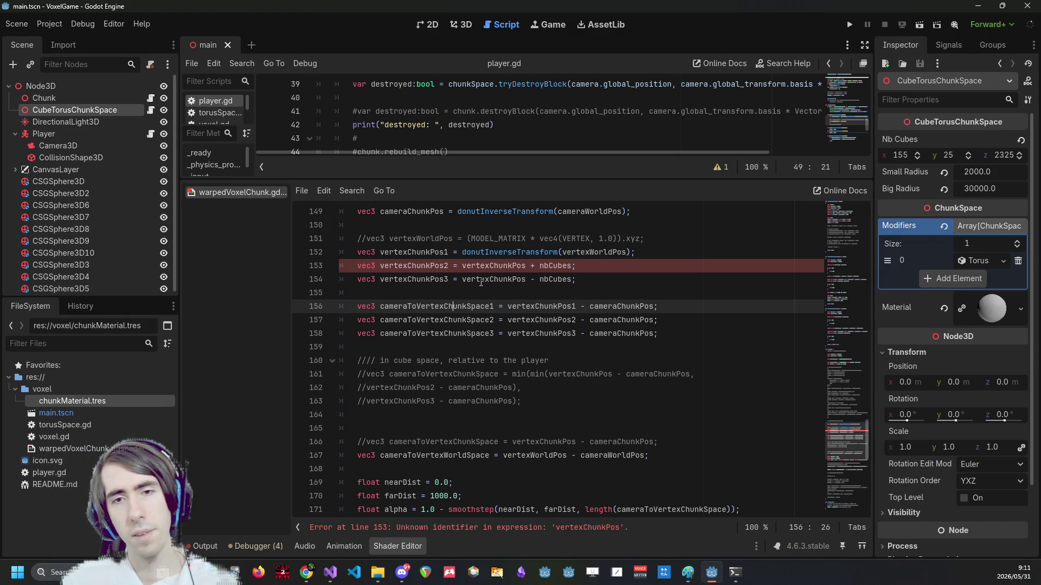
Check the undefined vertexChunkPos error, then multi-select vertexChunkPos on lines 153 and 154.
double_click(423, 265)
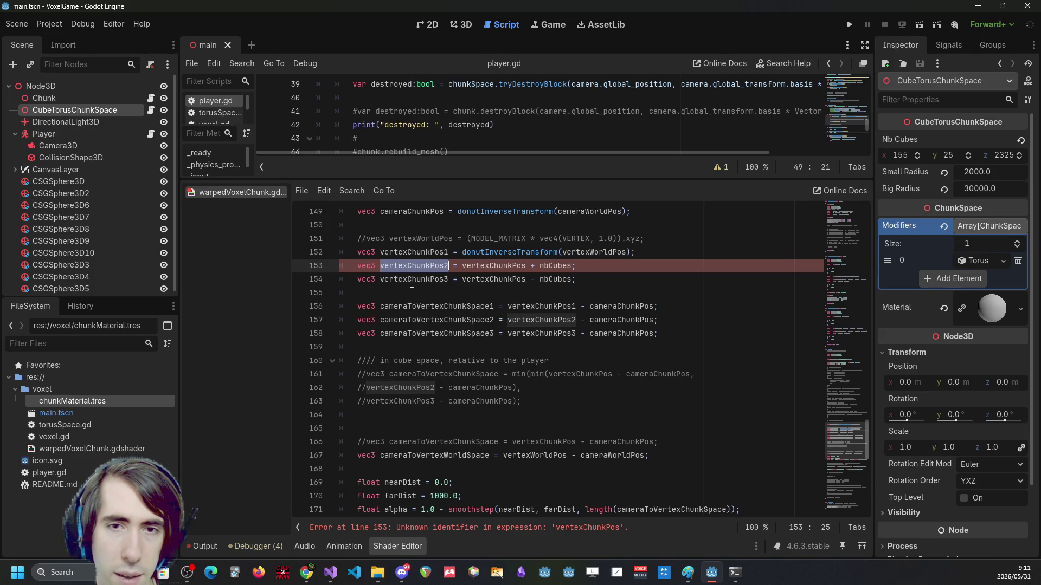
left_click(643, 271)
scroll(522, 363, "up", 3)
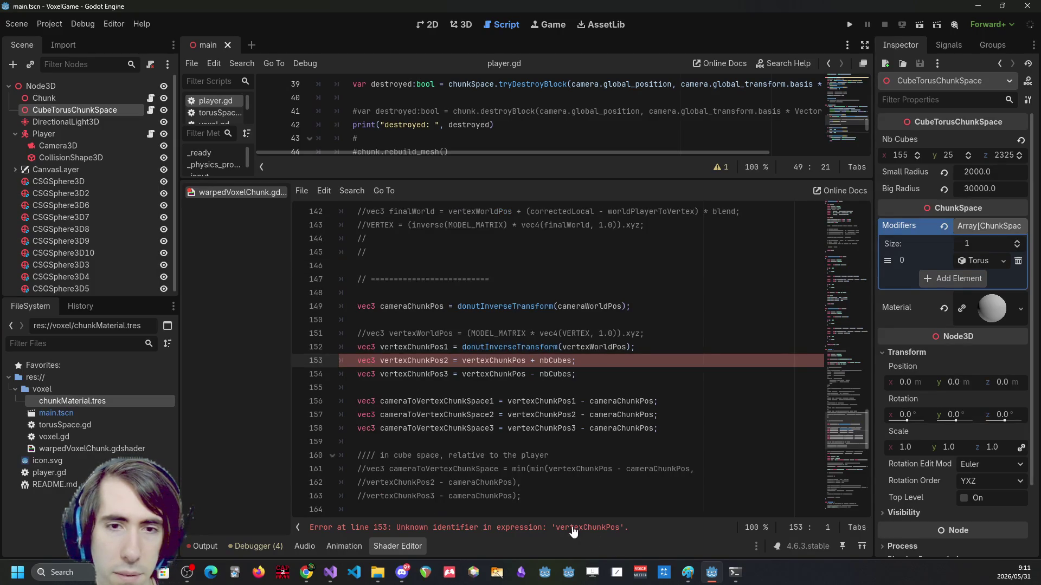
left_click(522, 361)
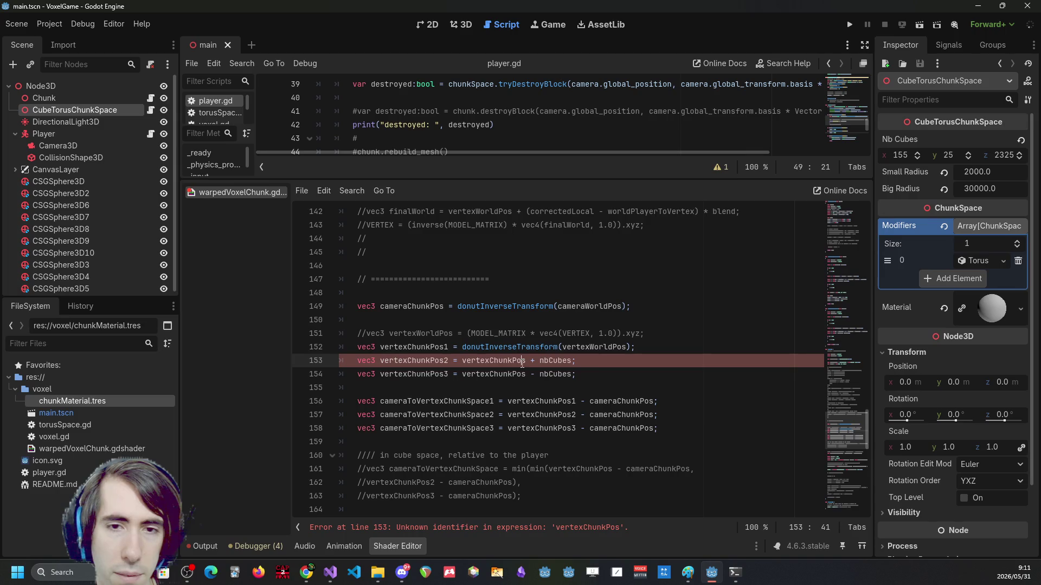
double_click(560, 529)
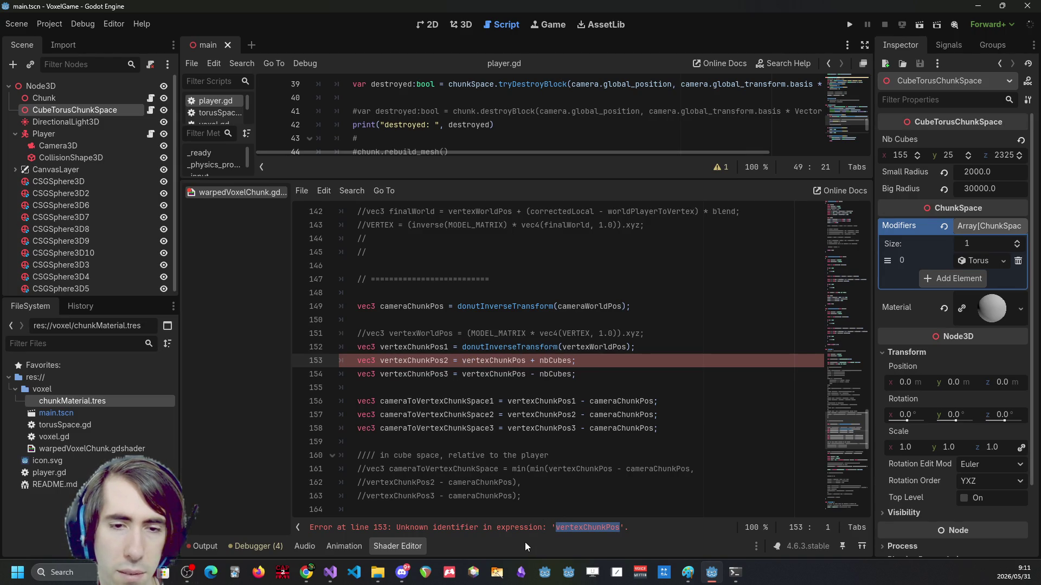
left_click(515, 531)
double_click(501, 360)
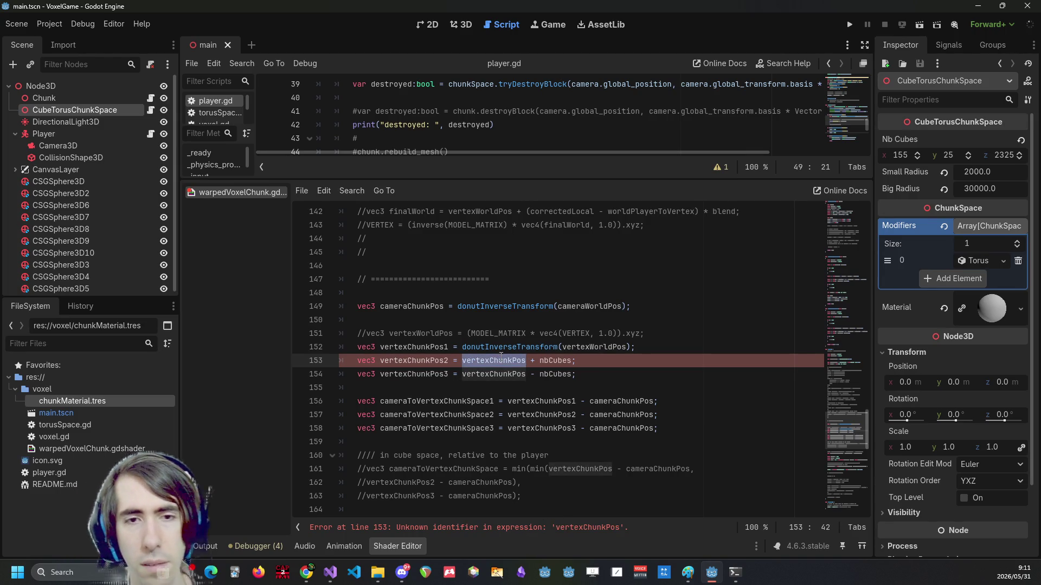
key("ctrl+d")
key("Right")
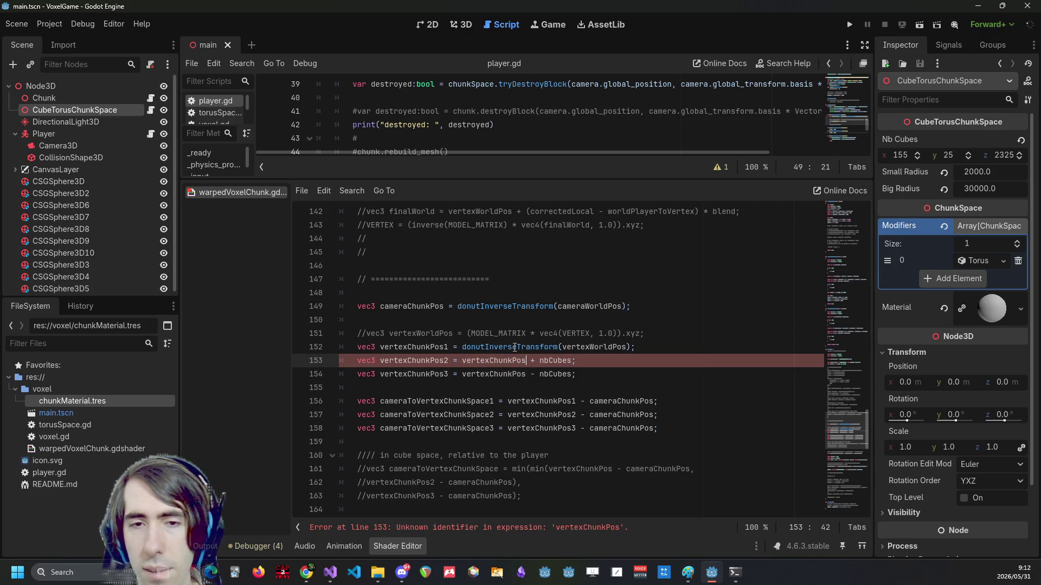
Append 1 to both selected vertexChunkPos names, then undo, leaving line 152 as vertexChunkPos.
type("1")
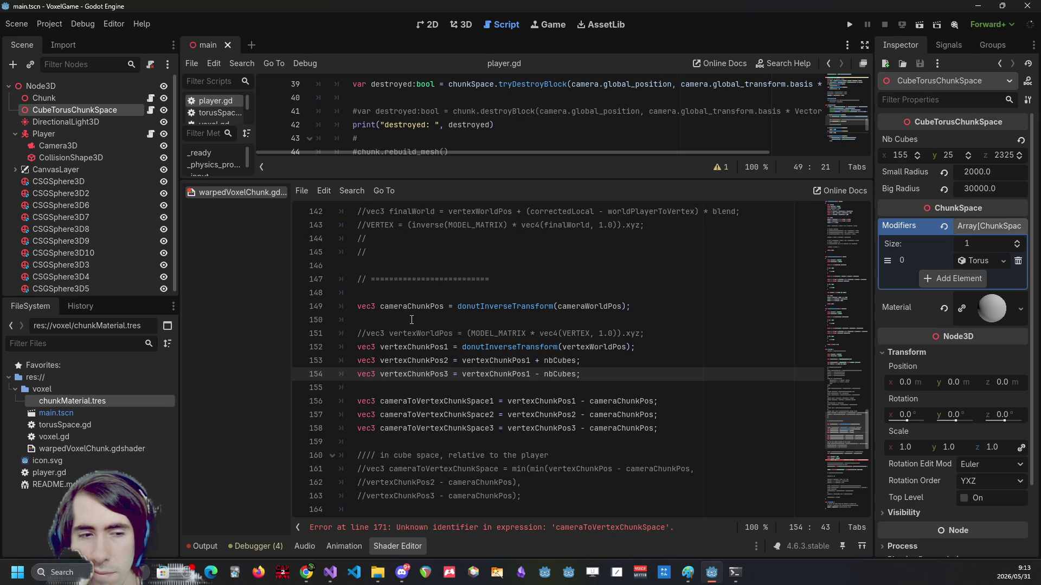
key("ctrl+z")
key("ctrl+z")
key("ctrl+z")
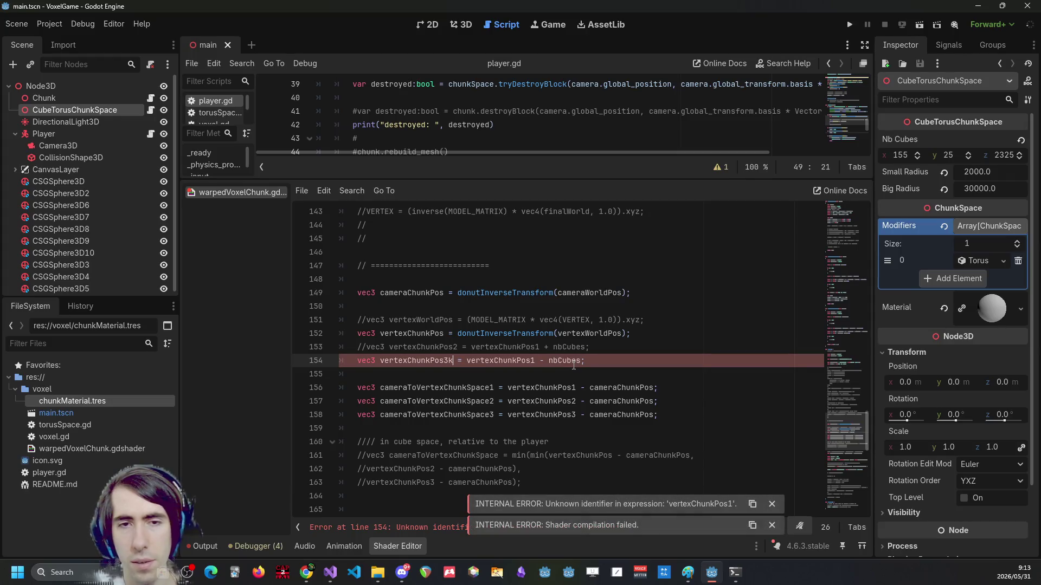
Start a new line below the vertex position, then abandon the half-typed declaration and for loop.
left_click(685, 334)
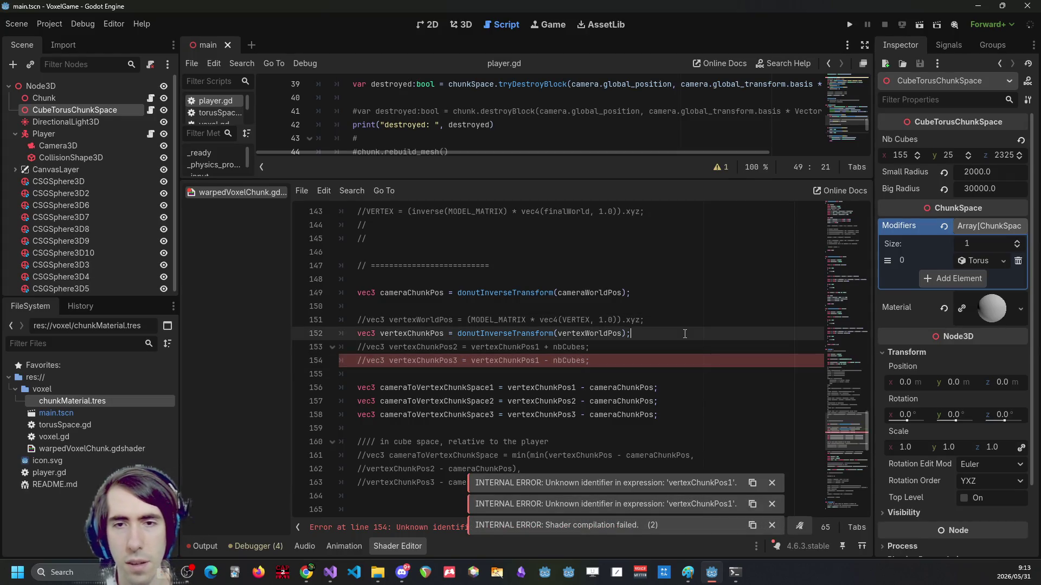
key("Return")
key("Return")
type("vec3")
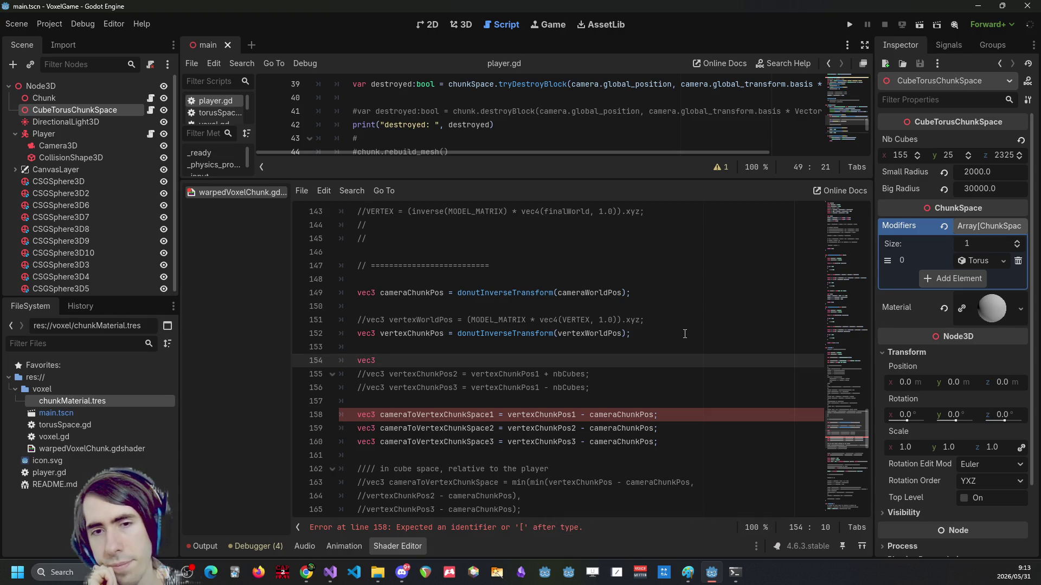
key("BackSpace")
key("BackSpace")
key("BackSpace")
type("for")
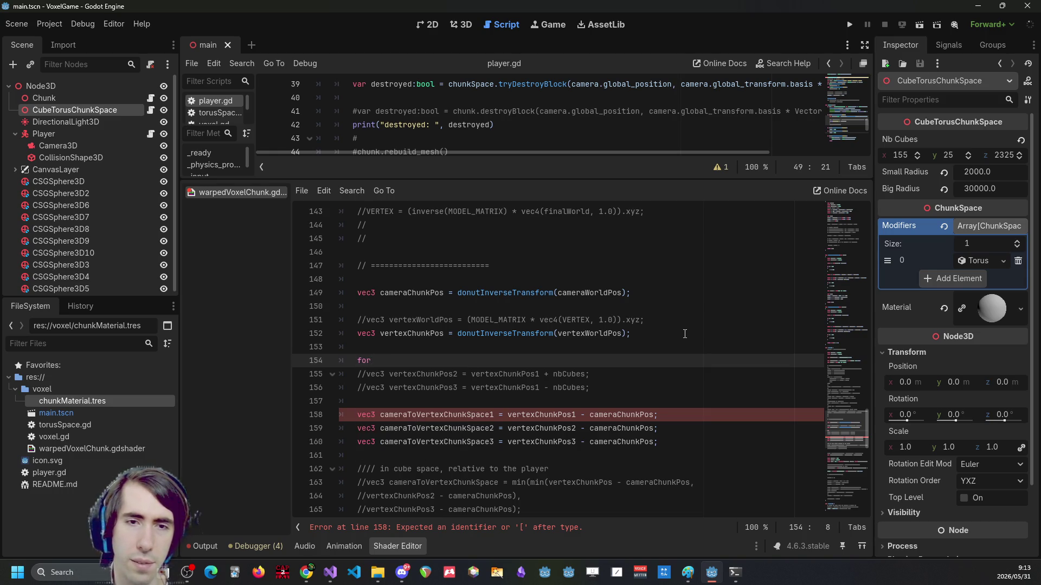
key("Up")
key("Up")
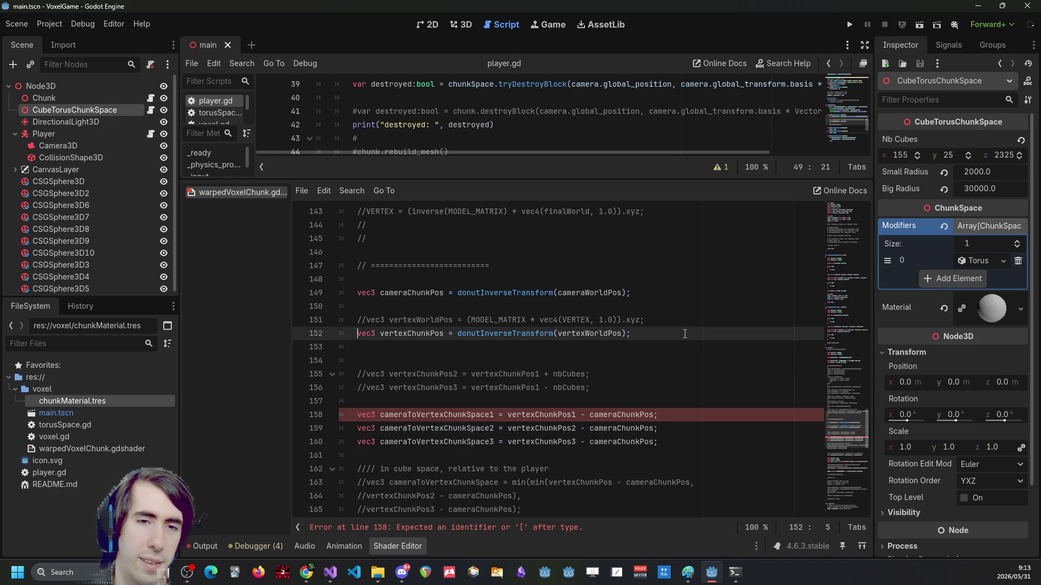
key("Down")
key("Down")
key("Down")
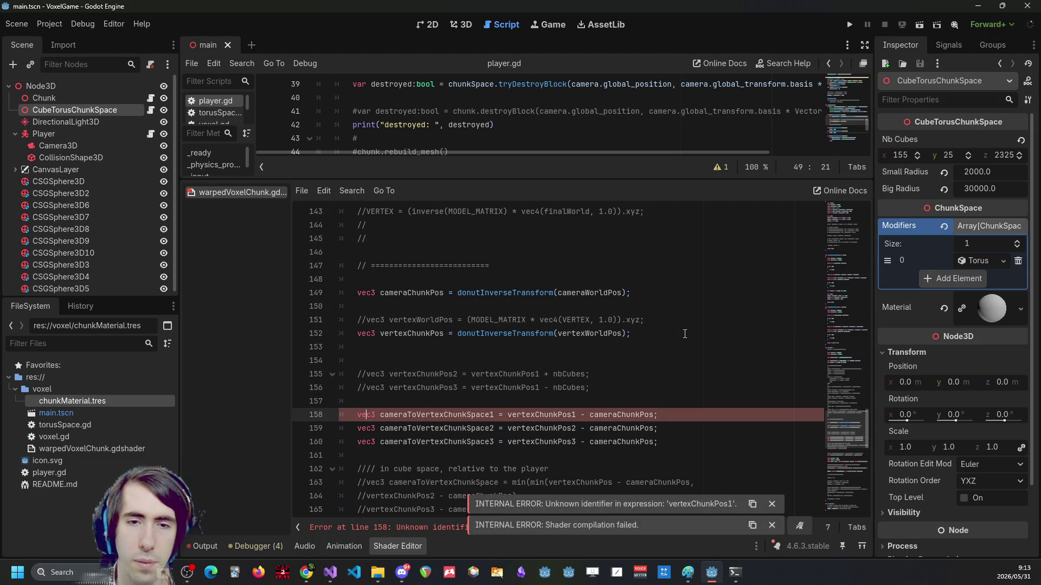
scroll(685, 334, "down", 2)
left_click_drag(658, 360, 325, 334)
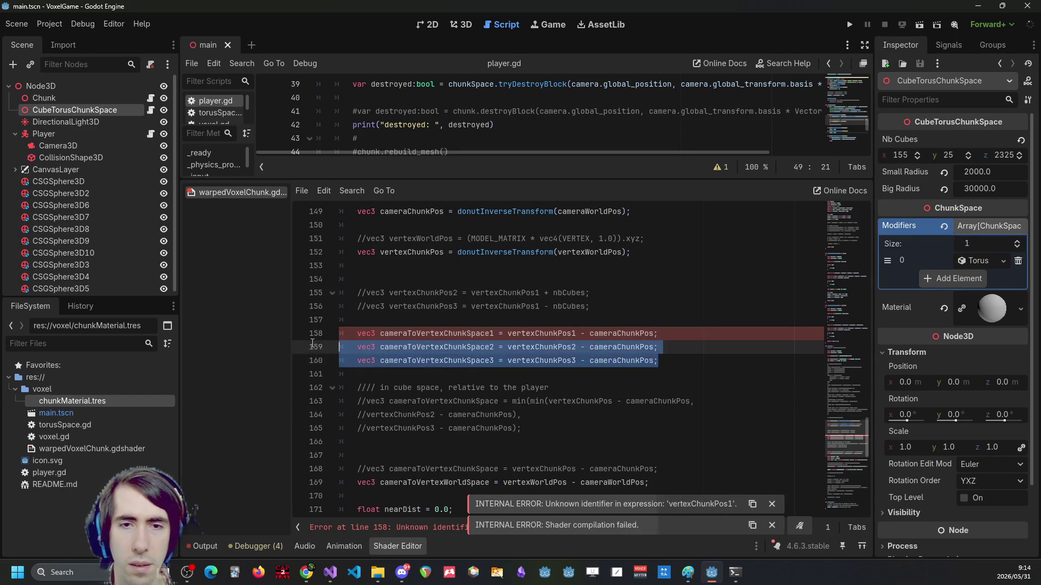
key("Up")
key("Up")
key("Up")
type("for")
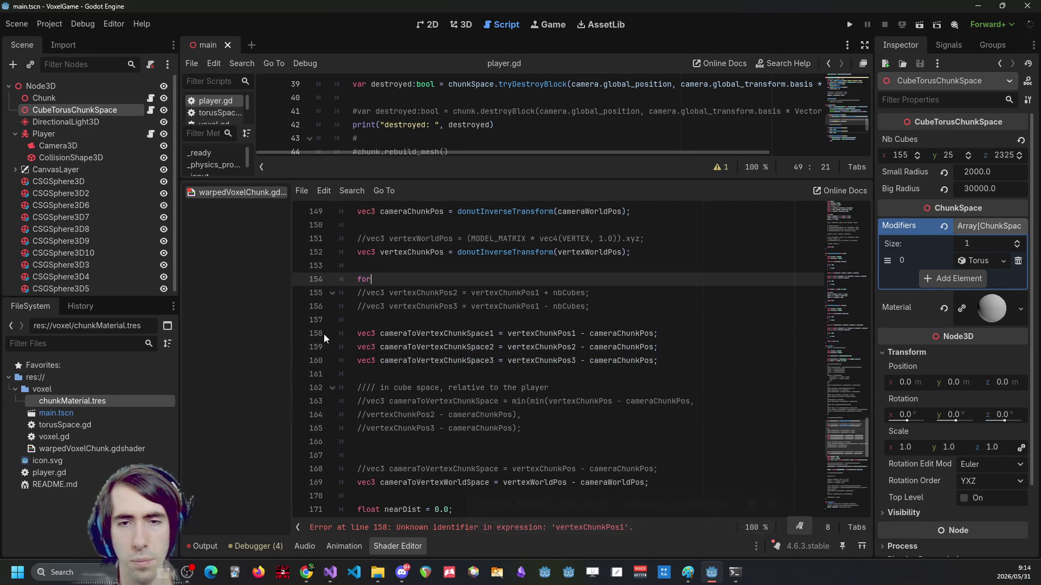
key("BackSpace")
key("BackSpace")
key("BackSpace")
Delete the second and third offset lines and drop the trailing 1 from vertexChunkPos1 and cameraToVertexChunkSpace1.
left_click_drag(664, 360, 664, 333)
key("BackSpace")
key("ctrl+Left")
key("Left")
key("BackSpace")
key("Right")
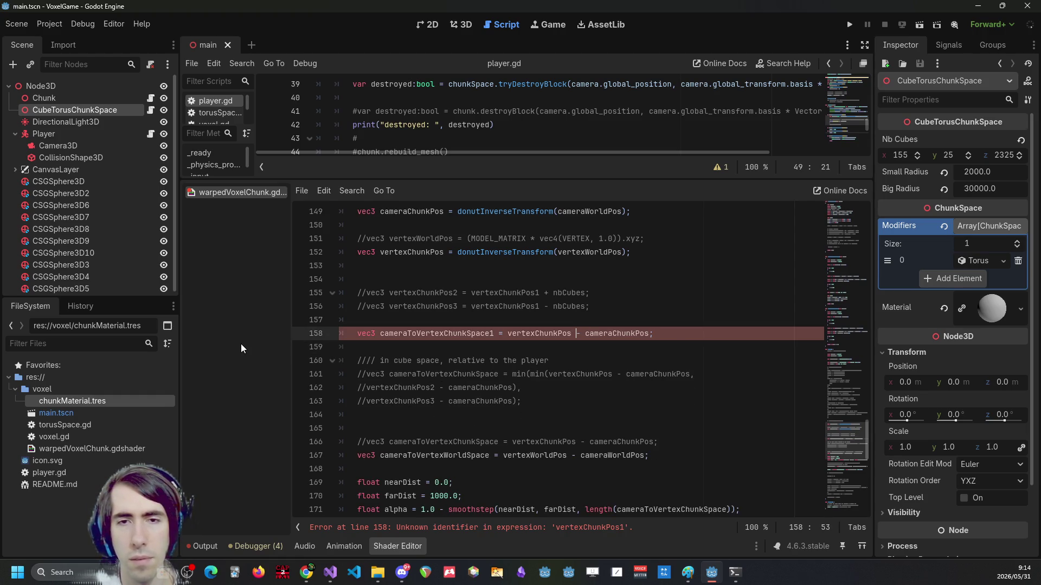
double_click(485, 333)
double_click(480, 388)
scroll(460, 282, "down", 1)
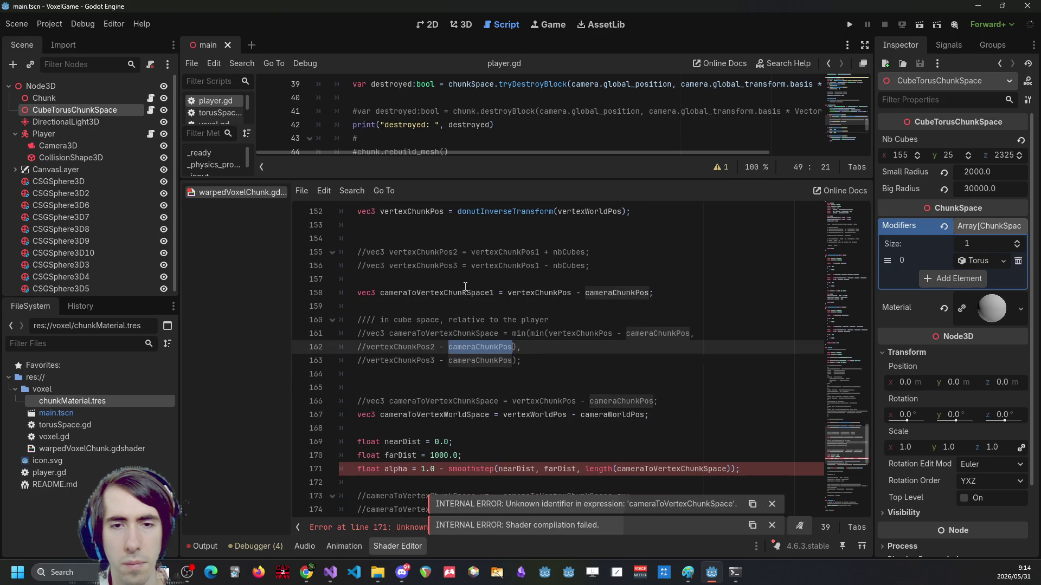
double_click(469, 292)
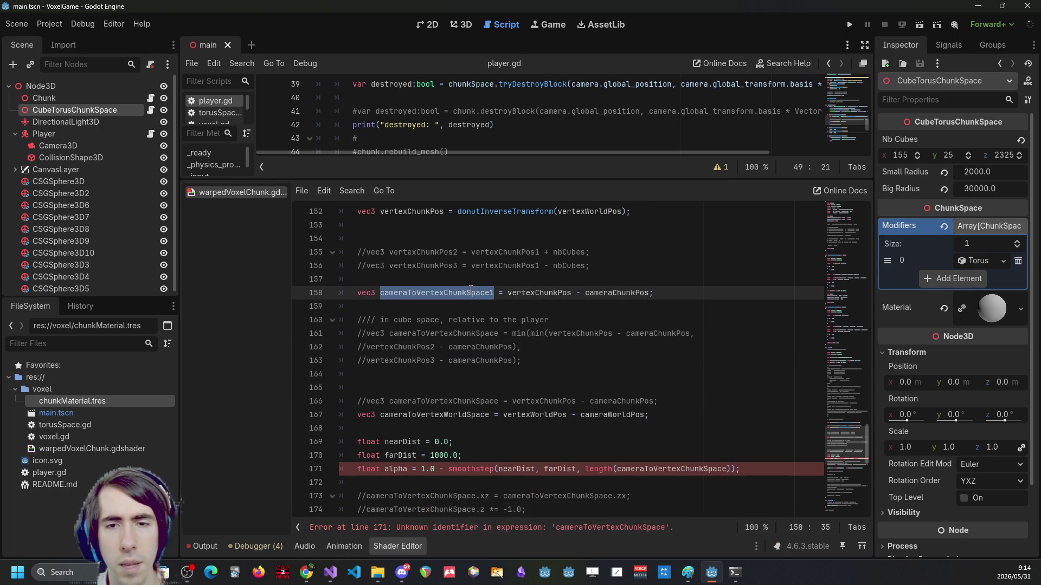
key("Right")
key("BackSpace")
scroll(552, 340, "up", 2)
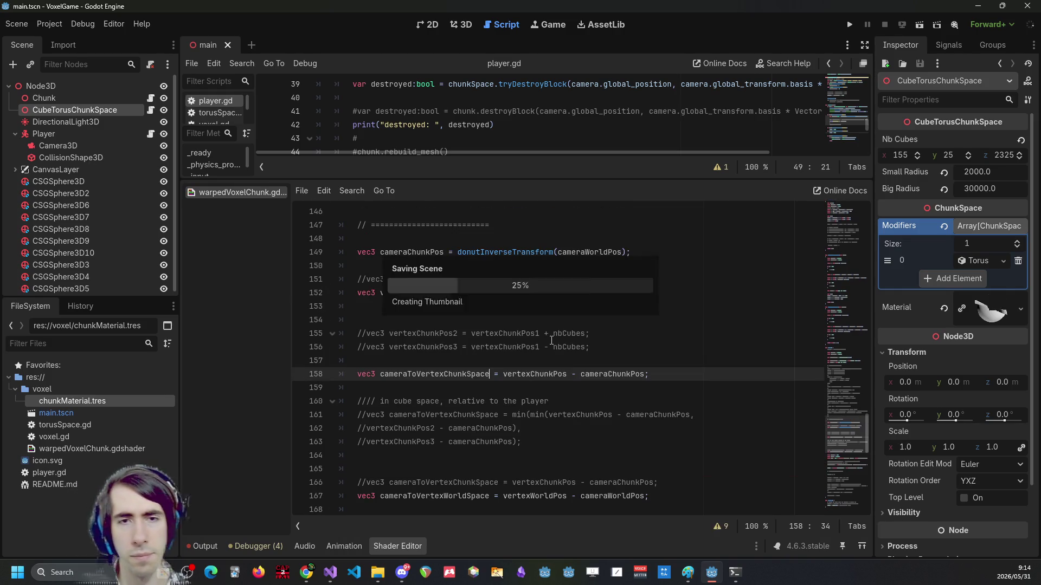
Write an inner loop 'for (int i = 0; i < 3; i++)' with an opening brace below vertexChunkPos.
left_click(450, 324)
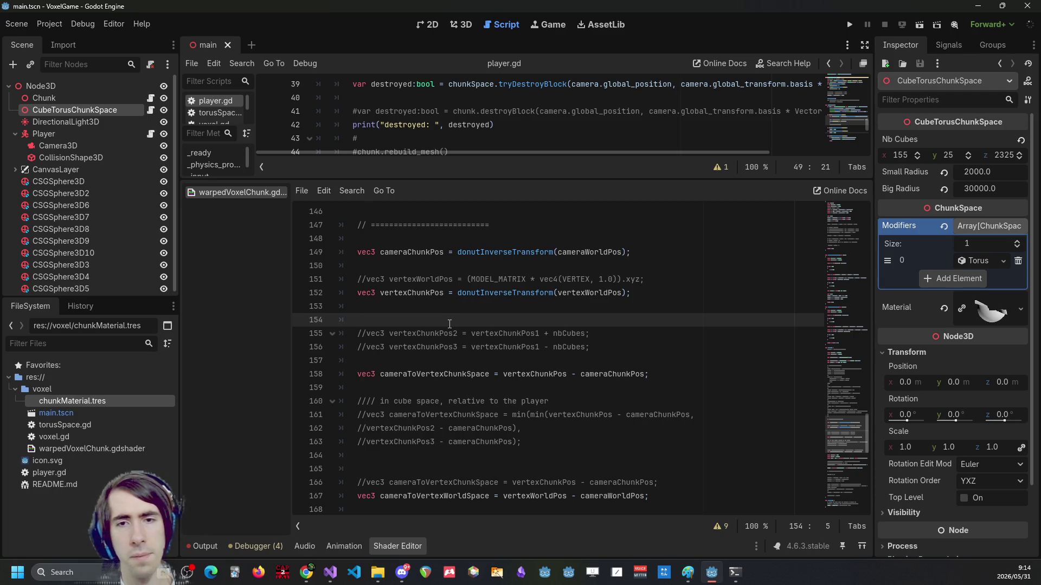
key("Return")
key("Return")
key("Up")
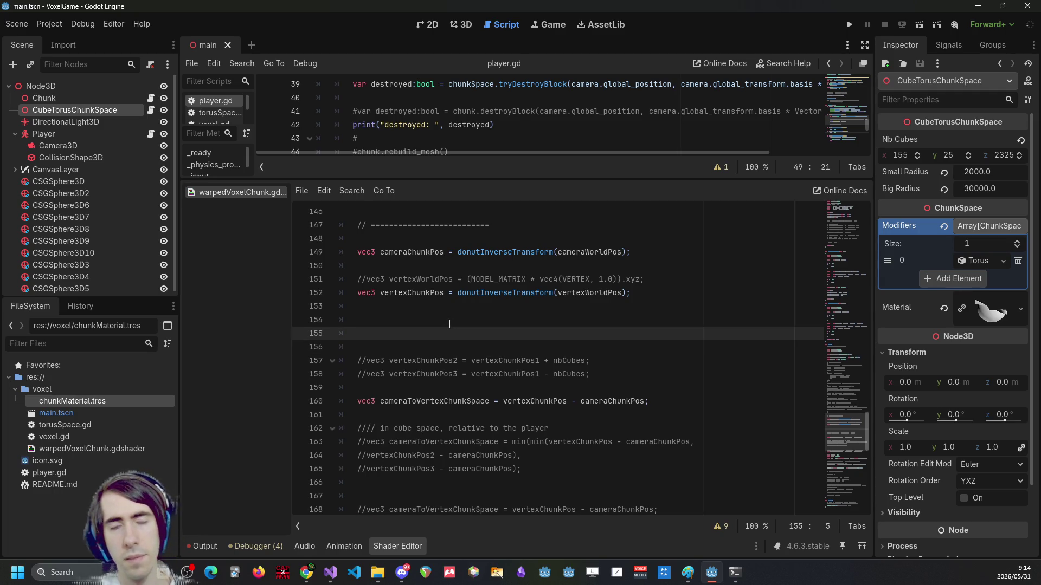
type("for (int i ")
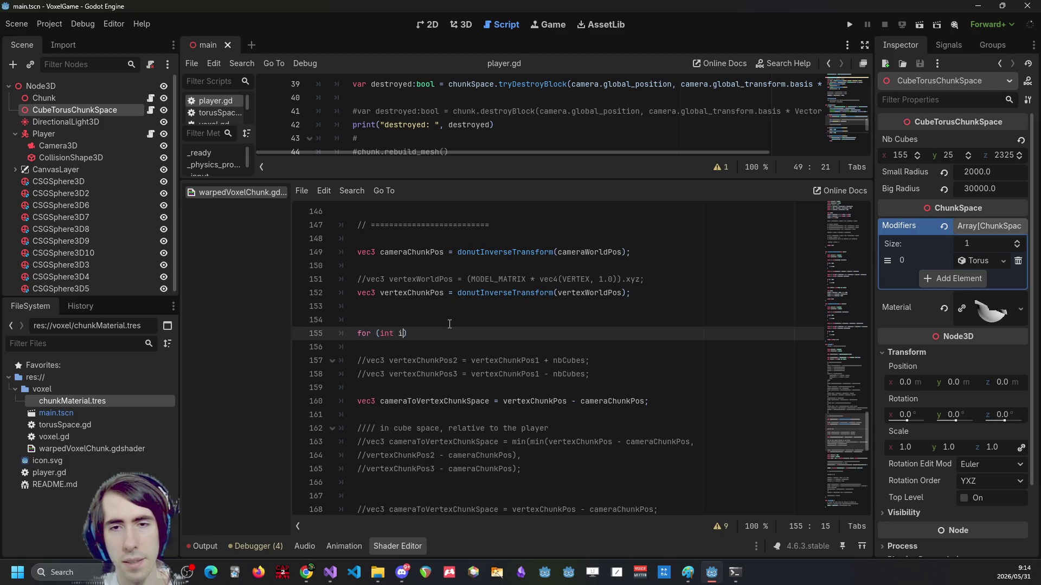
type("= 0; i <")
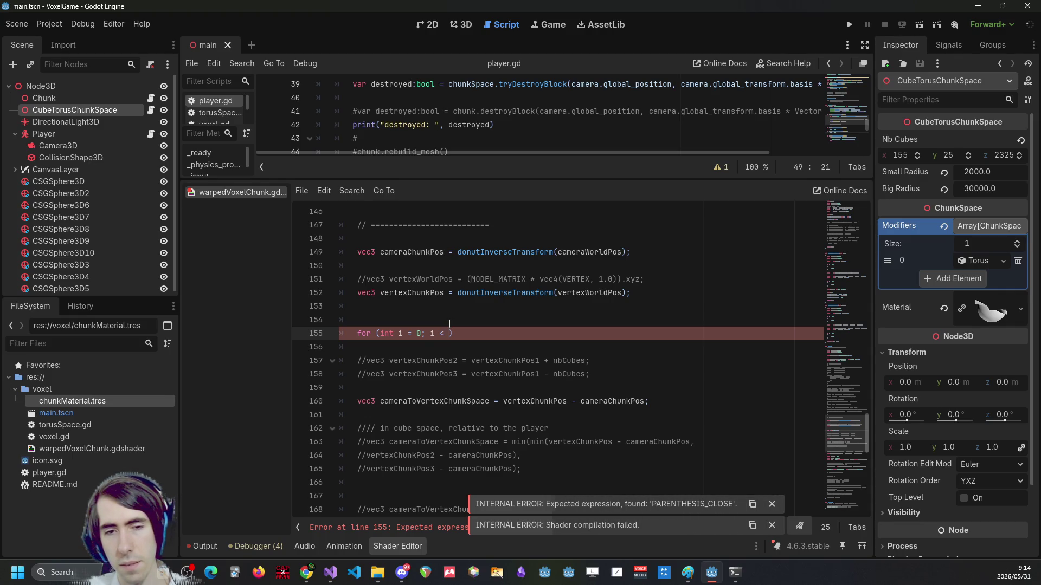
key("BackSpace")
key("BackSpace")
key("BackSpace")
key("BackSpace")
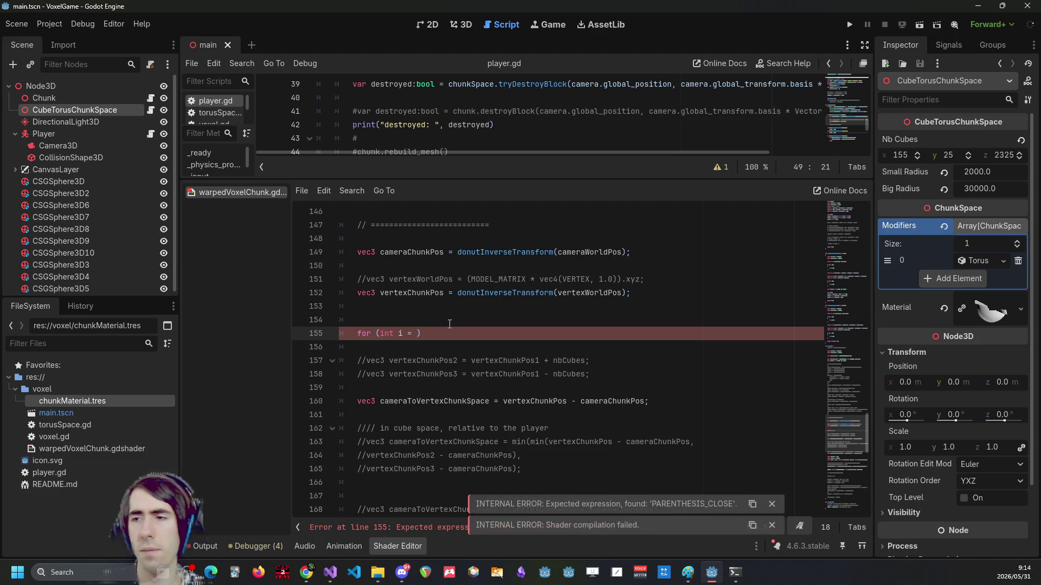
type("0; i<")
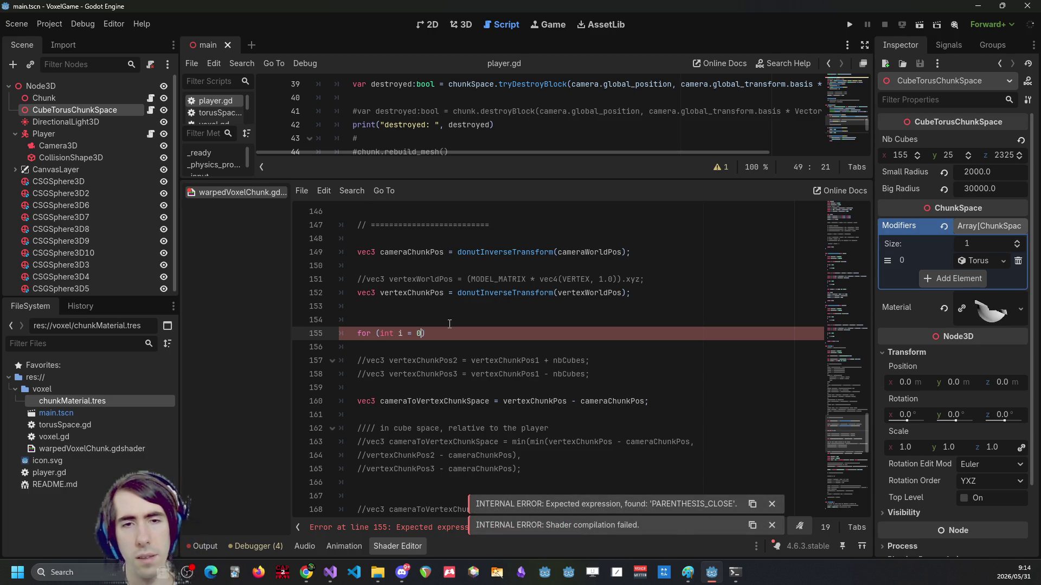
key("BackSpace")
type("< 3; i++)")
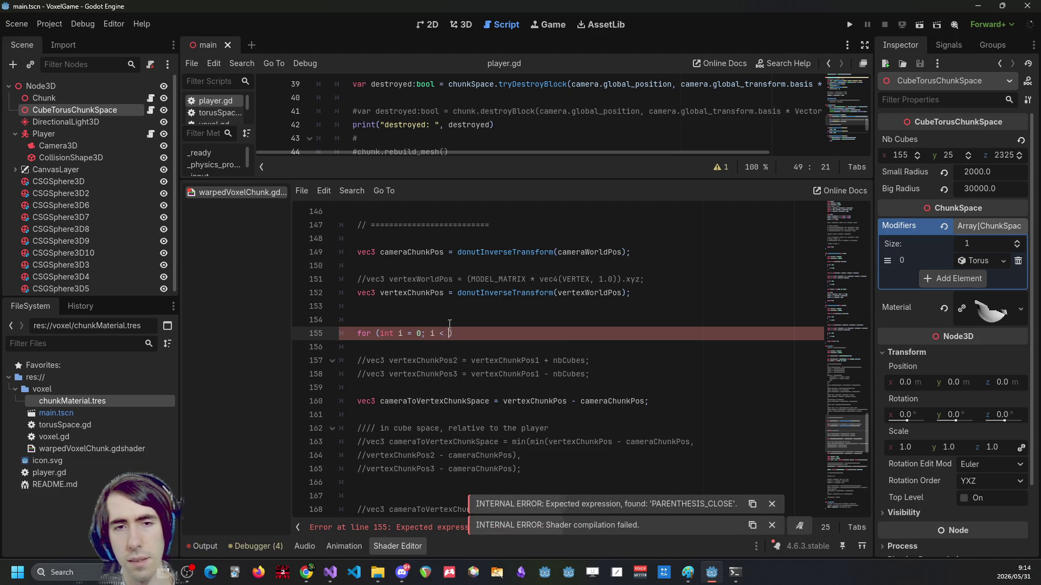
key("Return")
type("{")
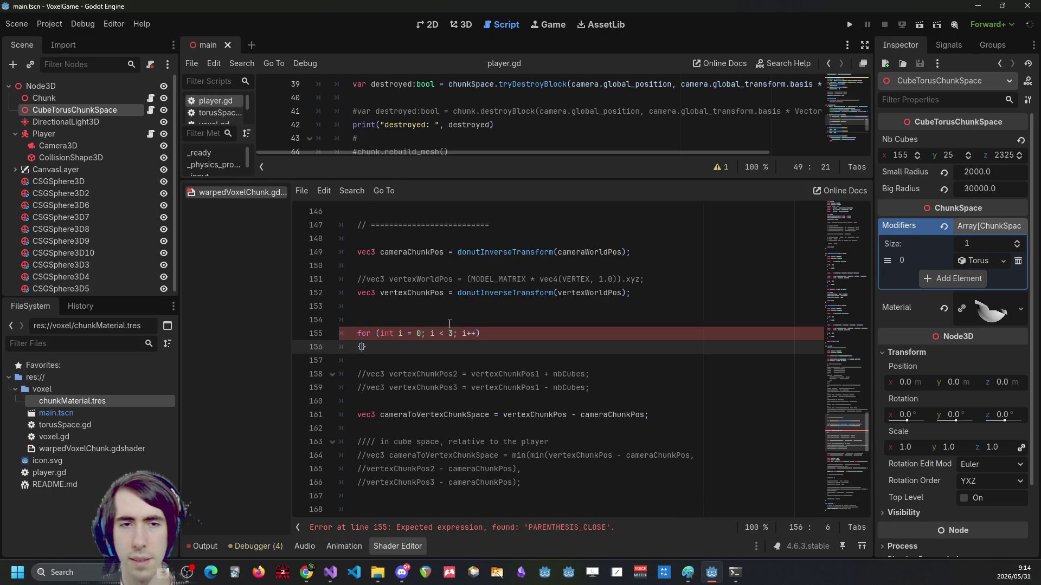
key("Return")
Duplicate the loop header above as an outer loop and nest the indented inner loop inside it.
key("Up")
key("Up")
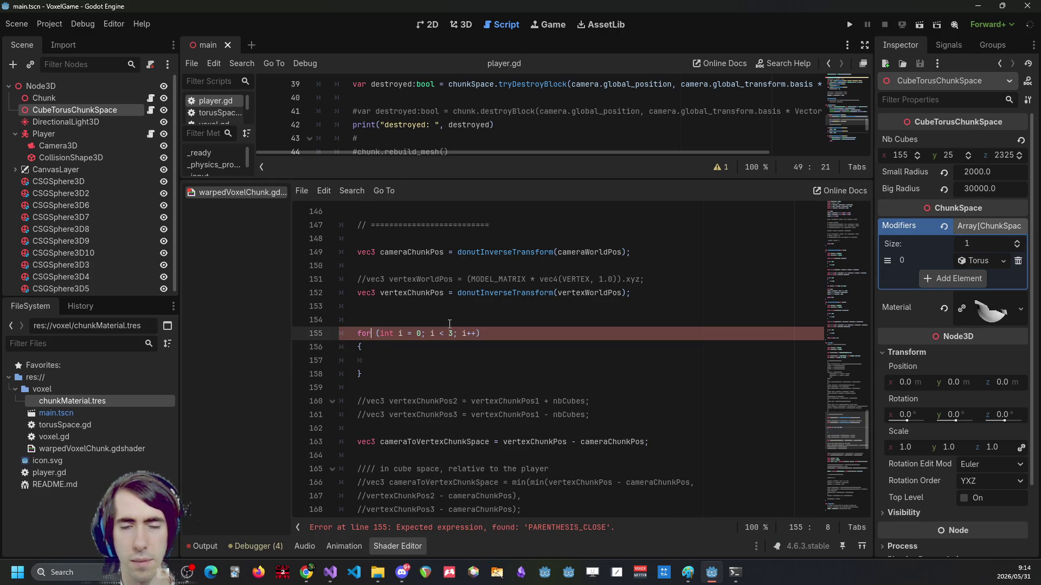
key("Home")
key("shift+End")
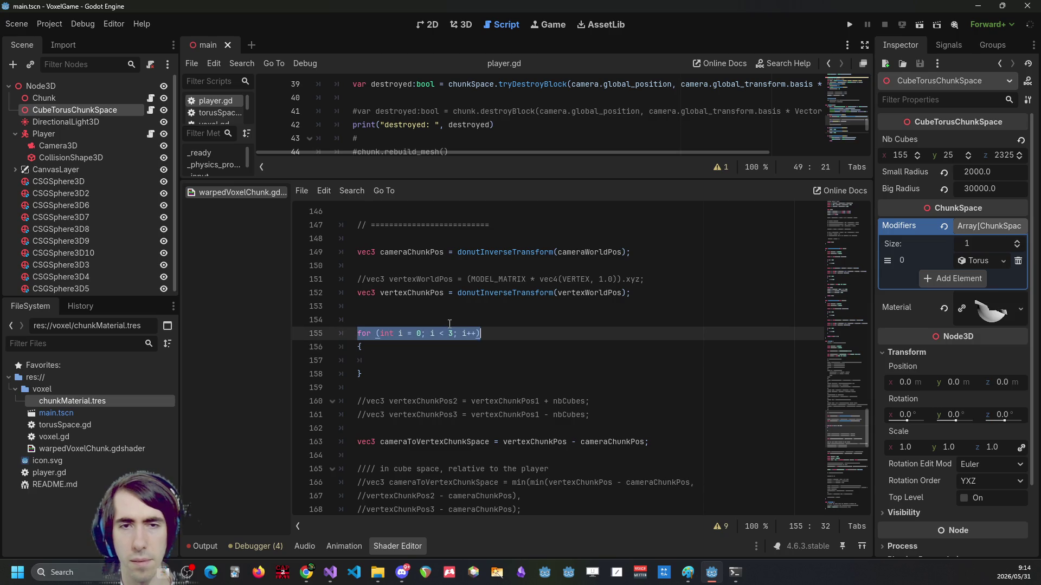
key("ctrl+c")
key("Up")
key("ctrl+v")
key("Return")
type("{")
key("Return")
key("Down")
key("Down")
key("alt+Up")
key("alt+Up")
key("Down")
key("Down")
key("Down")
key("alt+Up")
key("alt+Up")
key("Down")
key("Down")
key("Down")
key("Up")
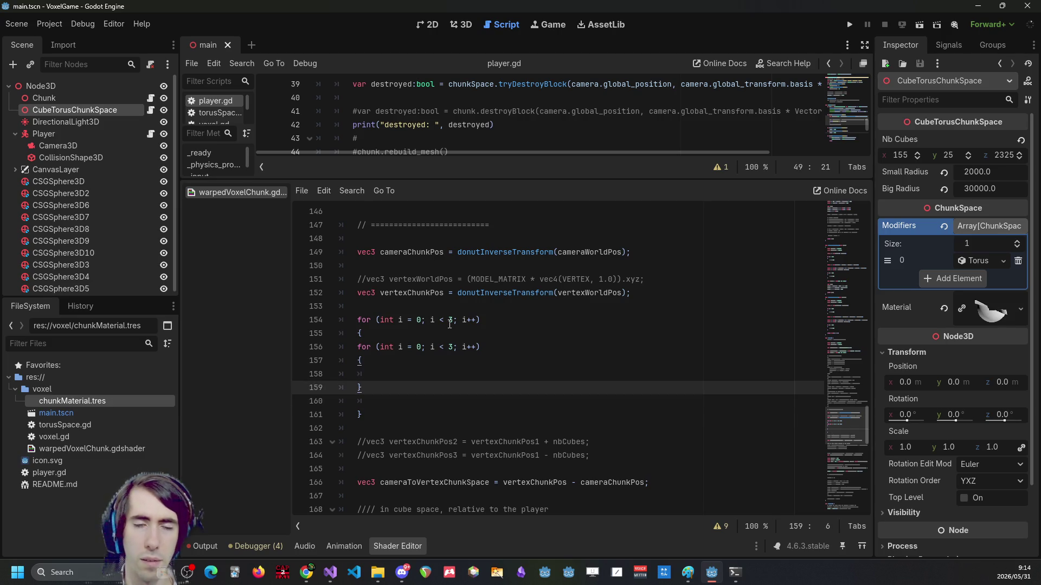
key("shift+Up")
key("shift+Up")
key("shift+Up")
key("Tab")
Rename the outer loop variable from i to j in its declaration, condition and increment.
key("Up")
left_click(418, 321)
key("Left")
key("Left")
key("Left")
key("BackSpace")
type("j")
key("Right")
key("Right")
key("Right")
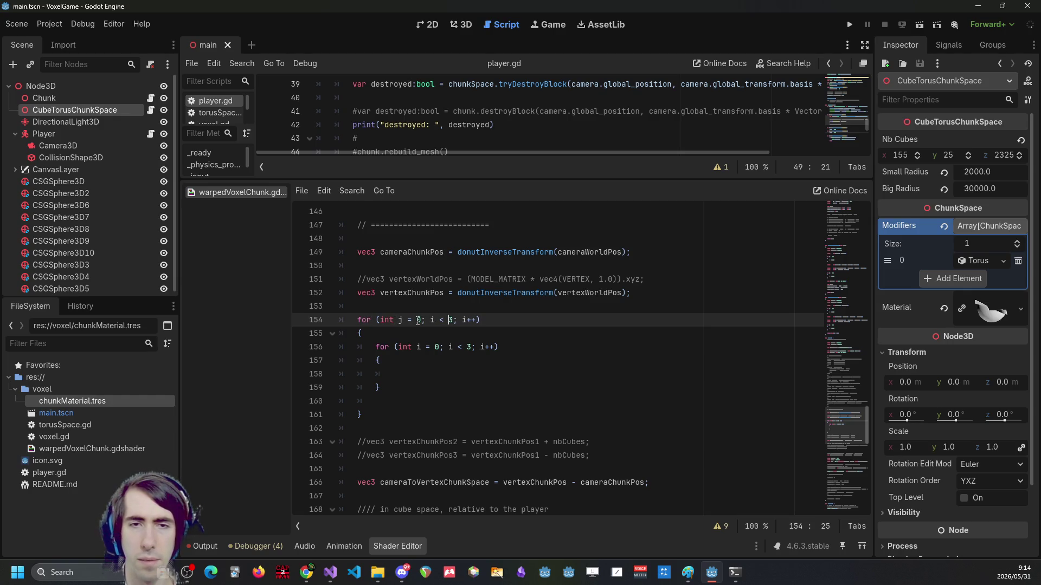
key("Left")
key("Left")
key("Left")
key("BackSpace")
type("j")
key("Right")
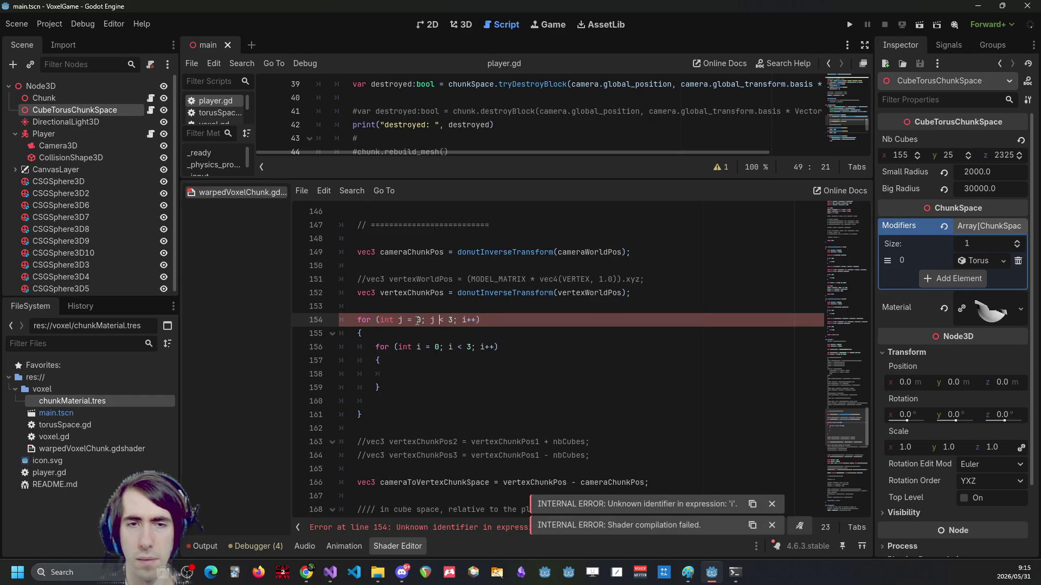
key("BackSpace")
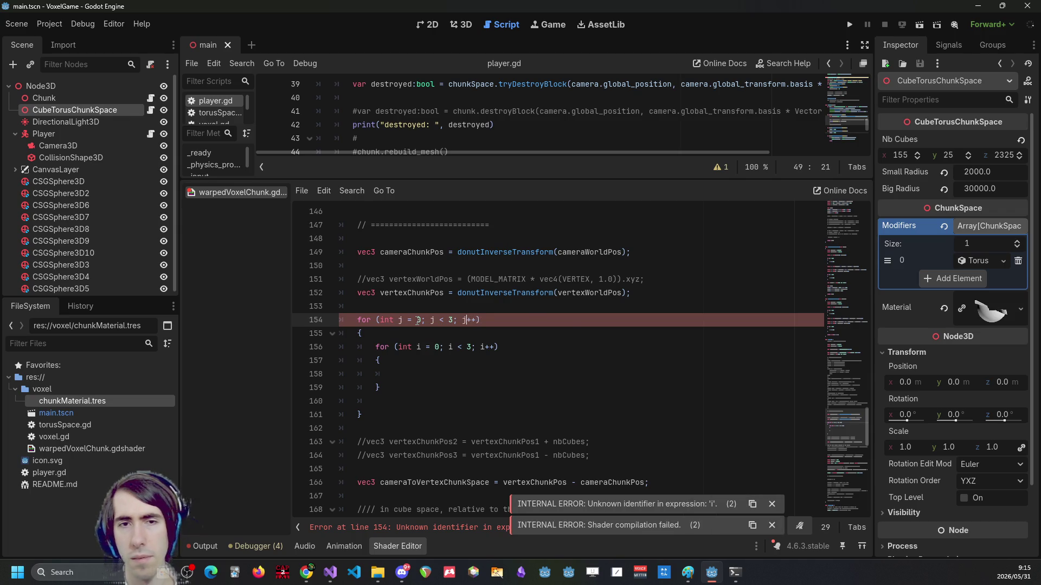
type("j")
left_click(414, 415)
left_click(414, 404)
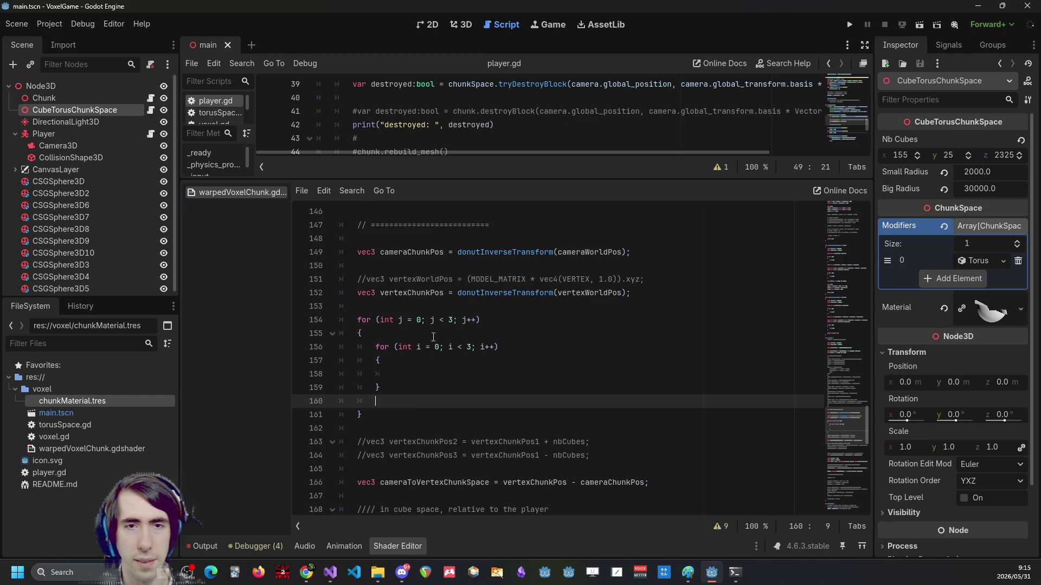
Copy the 'vertexChunkPos - cameraChunkPos' expression into the inner loop body.
double_click(416, 294)
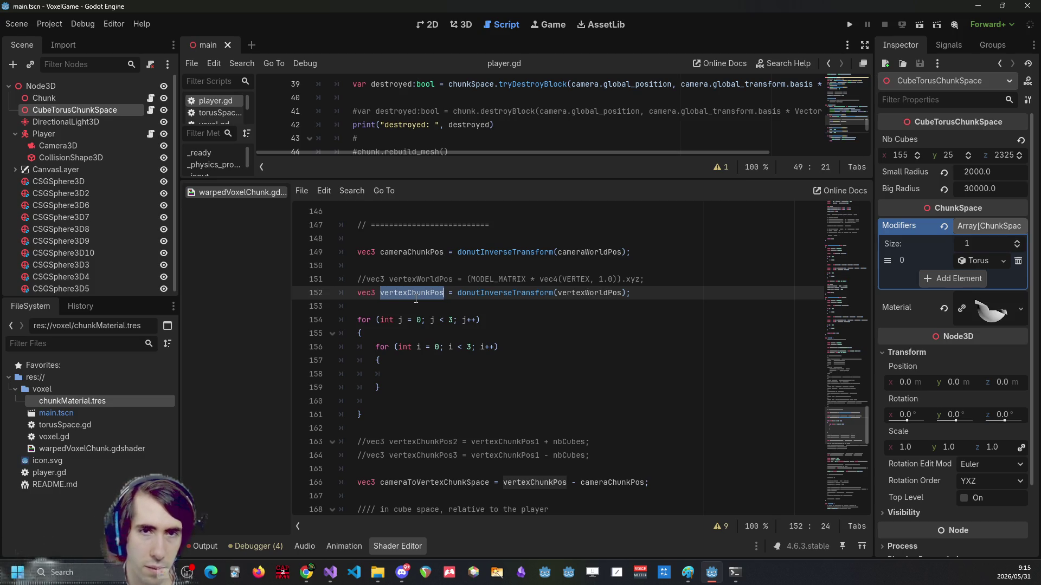
left_click_drag(503, 482, 644, 482)
key("ctrl+c")
left_click(434, 374)
key("ctrl+v")
Index both operands with [i]: vertexChunkPos[i] - cameraChunkPos[i].
left_click(458, 374)
type("[i]")
key("Escape")
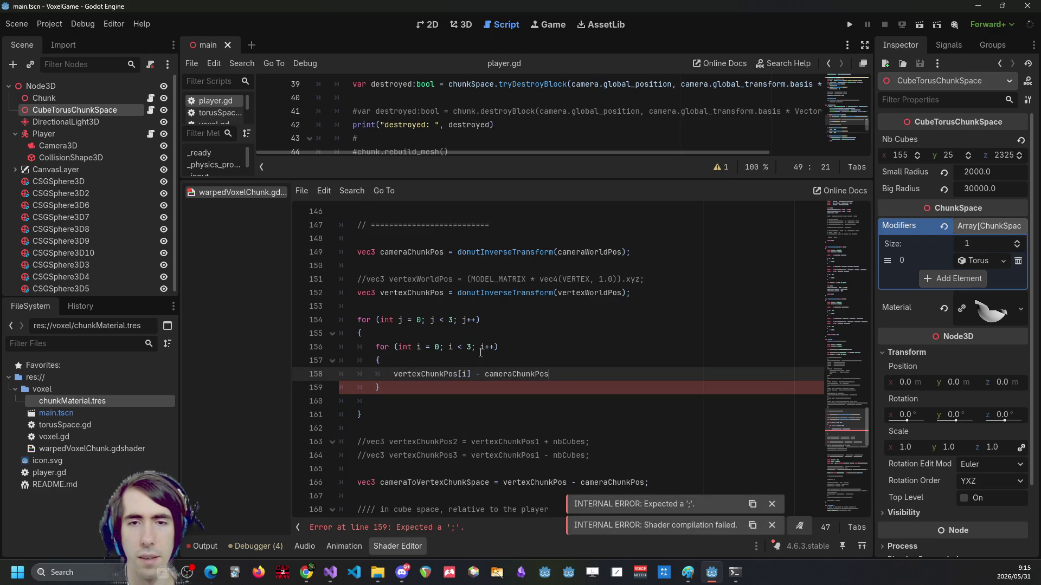
key("ctrl+z")
type("[i]")
key("End")
type("[")
key("Escape")
type("i")
Declare the result as 'float tmpCameraToVertexChunkSpace =' and end the line with a semicolon.
key("Home")
type("flaot de")
key("ctrl+BackSpace")
key("ctrl+BackSpace")
type("float delta =")
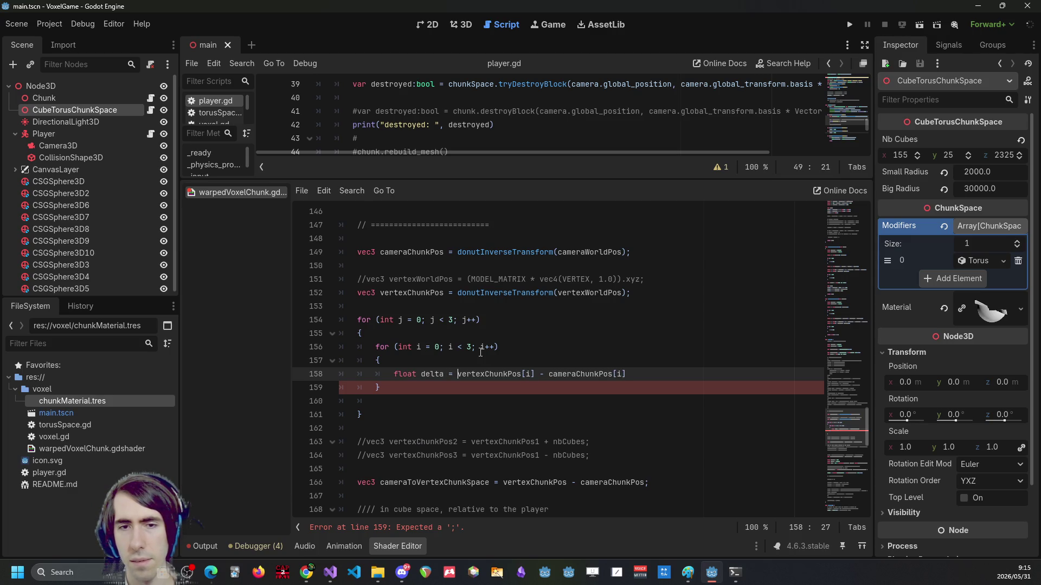
double_click(442, 482)
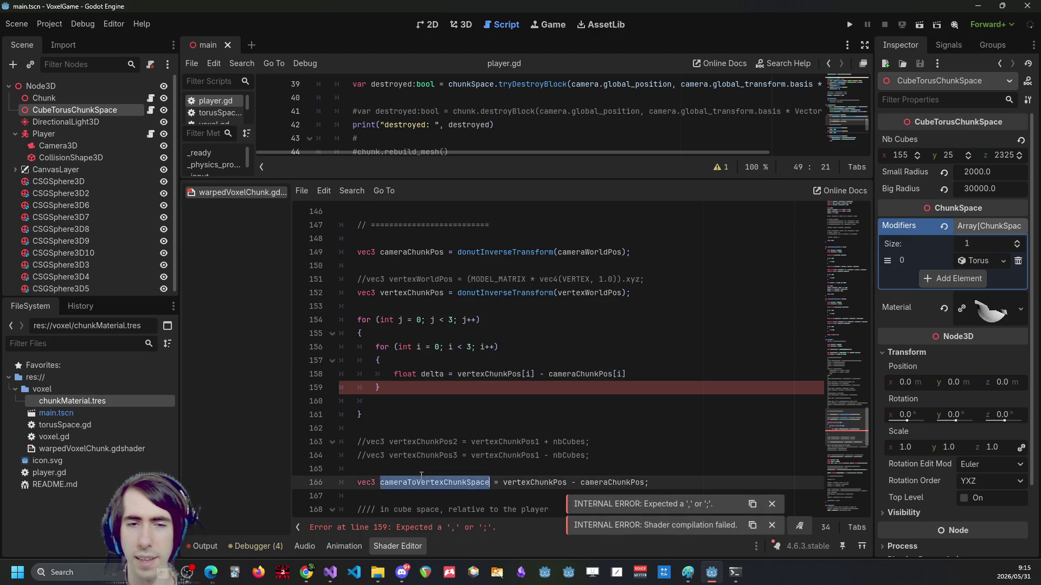
left_click(439, 373)
double_click(440, 373)
key("ctrl+v")
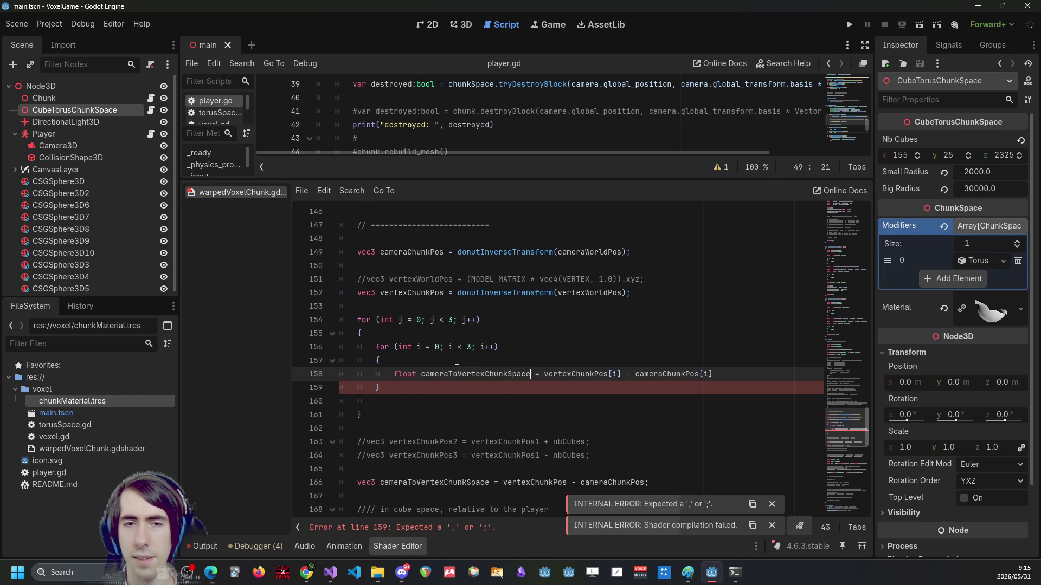
key("ctrl+Left")
key("Delete")
type("tmpC")
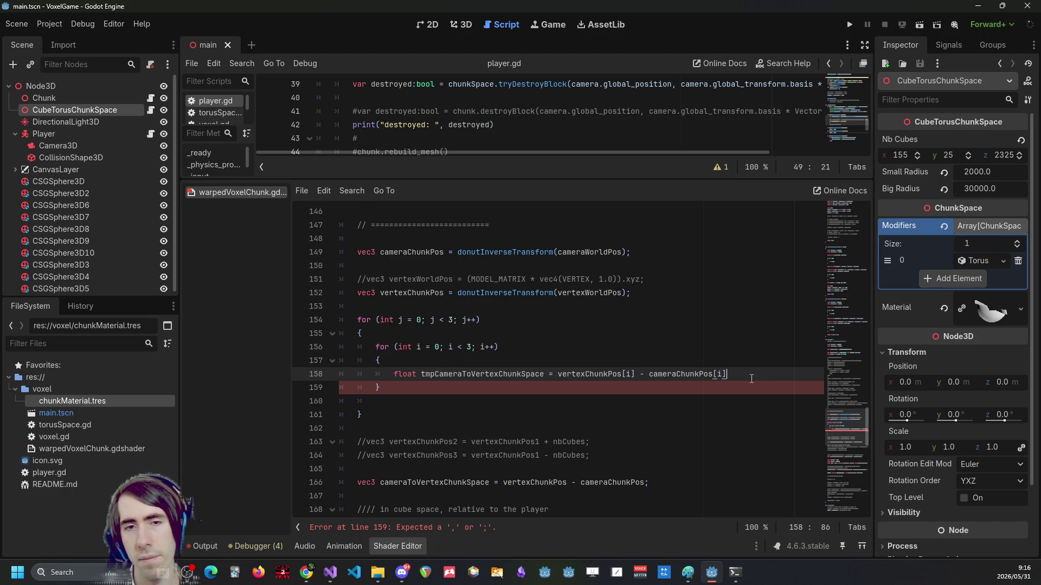
type(";")
key("Left")
key("Left")
key("Left")
key("ctrl+shift+Left")
Comment out the old vec3 cameraToVertexChunkSpace assignment on line 166.
scroll(751, 377, "down", 1)
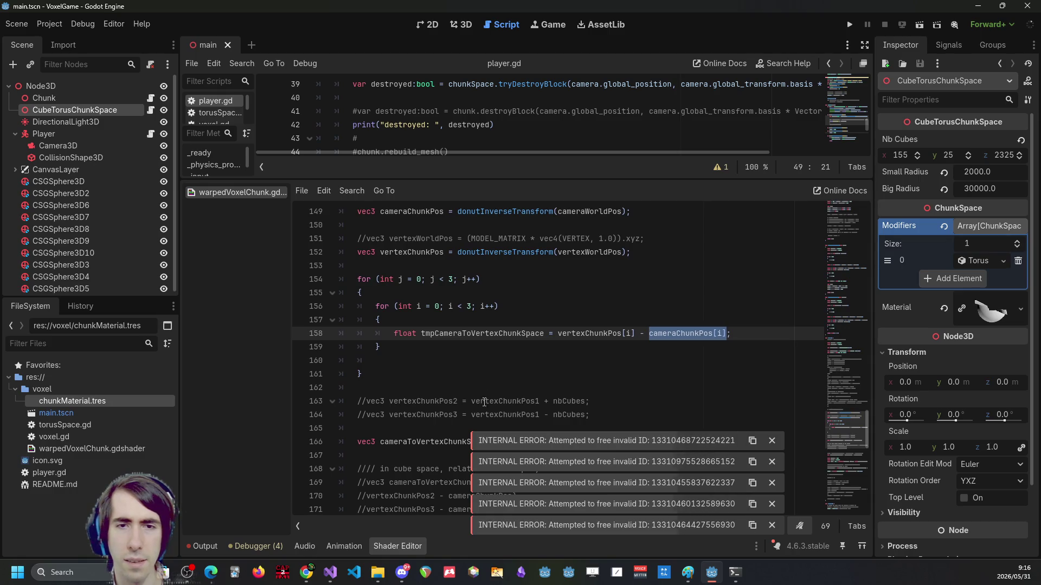
scroll(488, 358, "down", 2)
left_click(457, 353)
double_click(457, 360)
scroll(466, 391, "up", 2)
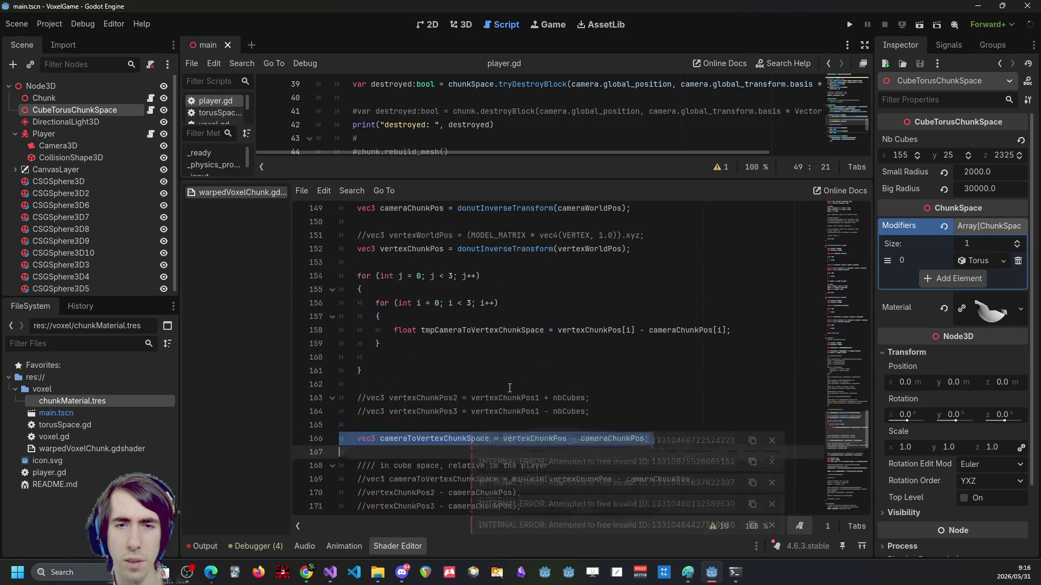
scroll(472, 401, "down", 1)
left_click(477, 401)
triple_click(478, 401)
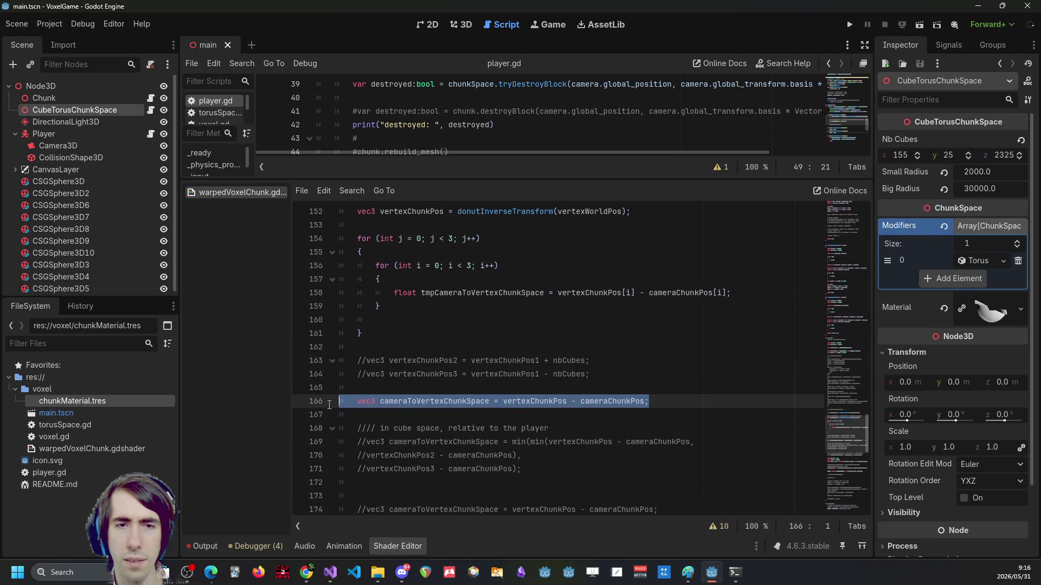
key("ctrl+k")
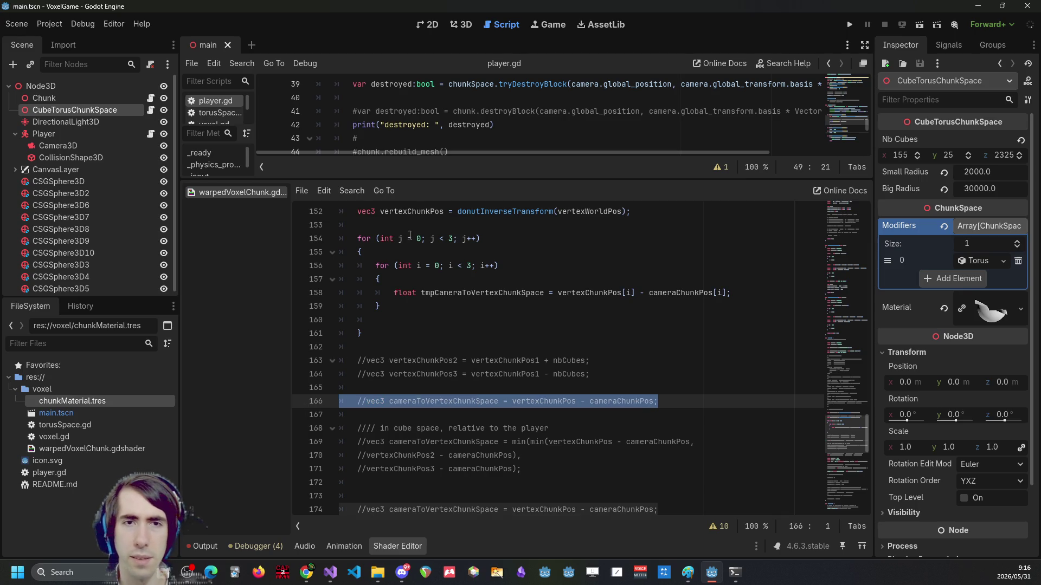
Add a bare 'vec3 cameraToVertexChunkSpace;' declaration above the loops.
left_click(422, 228)
key("ctrl+v")
key("shift+Tab")
key("ctrl+shift+Left")
key("ctrl+shift+Left")
key("ctrl+shift+Left")
key("BackSpace")
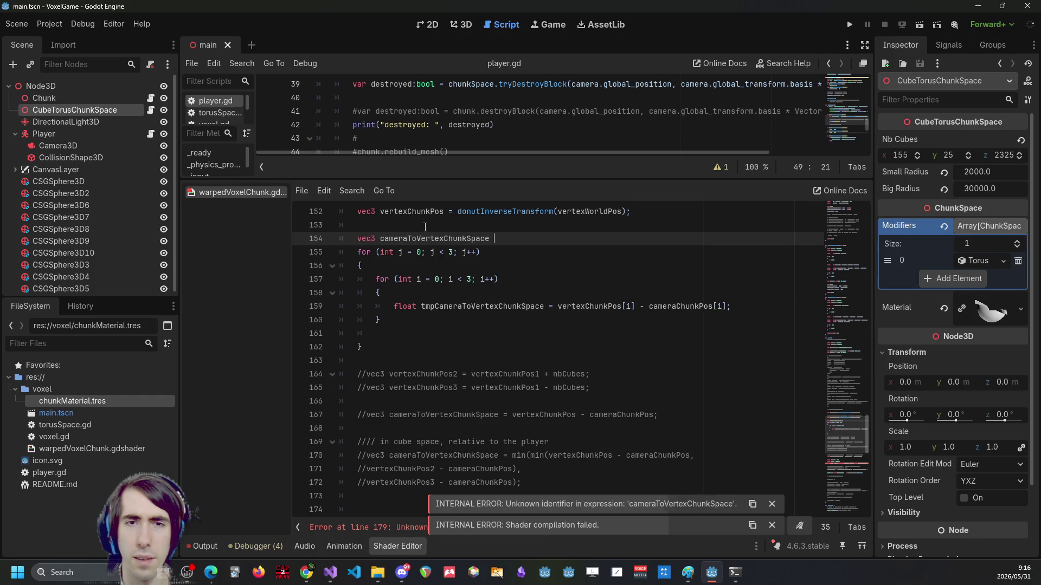
key("BackSpace")
type(";")
double_click(433, 239)
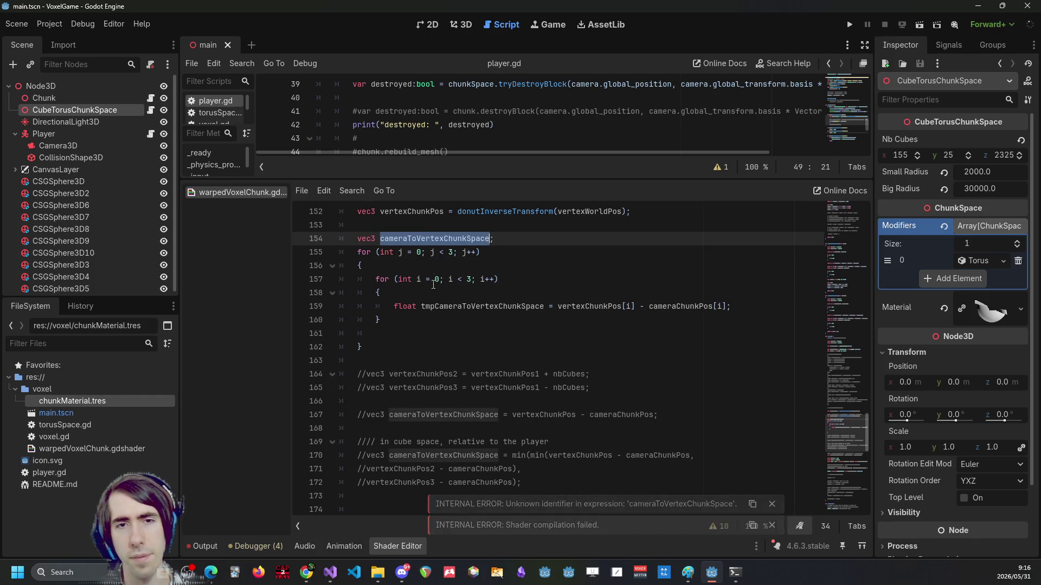
Add a 'cameraToVertexChunkSpace[j] =' line at the end of the outer loop, after the inner loop.
left_click(427, 320)
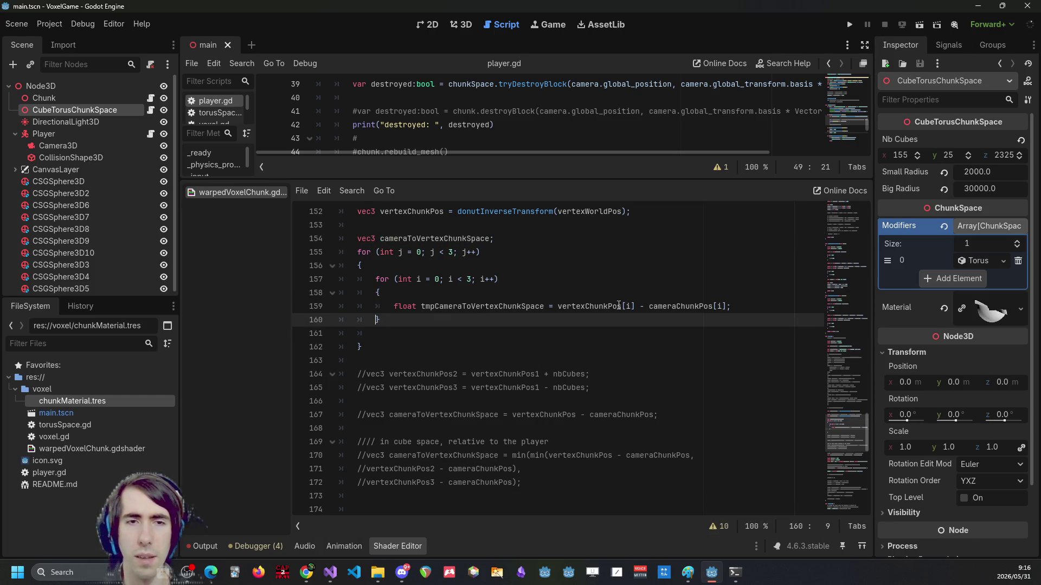
key("Return")
key("Tab")
type("cameraToVertexChunkSpace[")
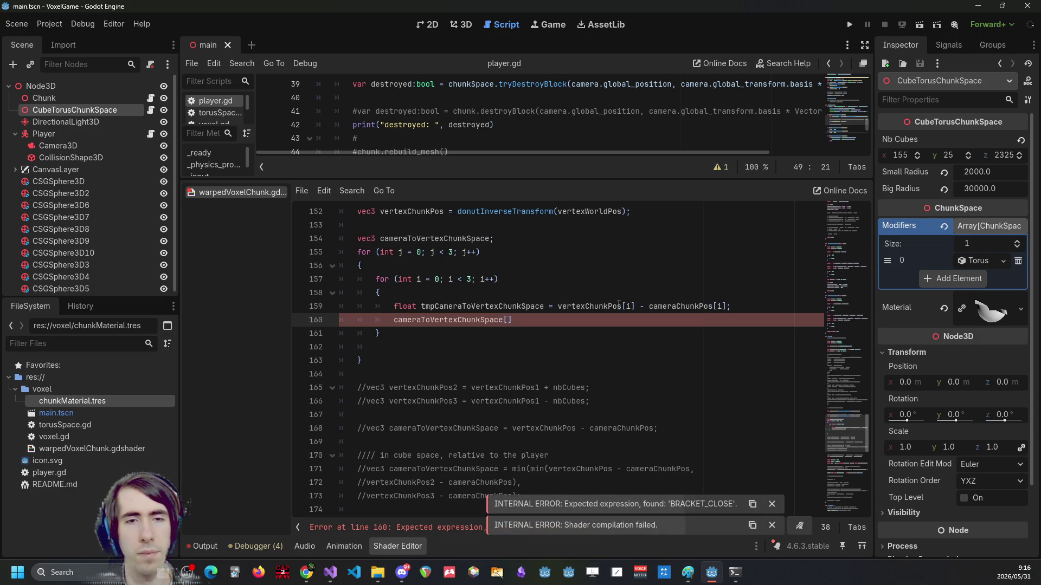
key("Home")
key("alt+Down")
key("shift+End")
key("shift+Tab")
key("End")
key("Left")
type("j")
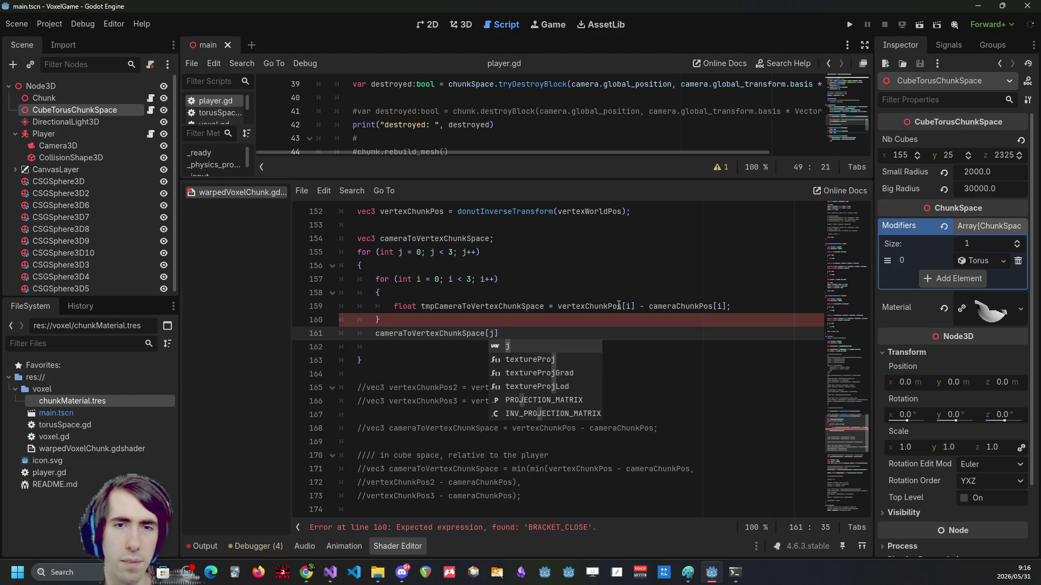
type("] =")
key("Down")
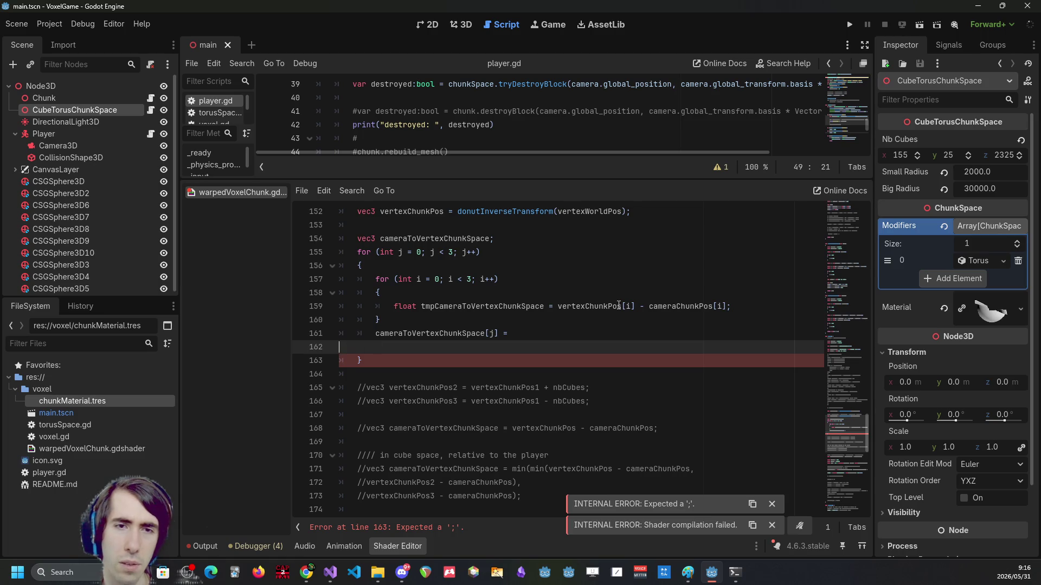
key("Up")
key("Up")
key("Up")
key("End")
key("Return")
type("v")
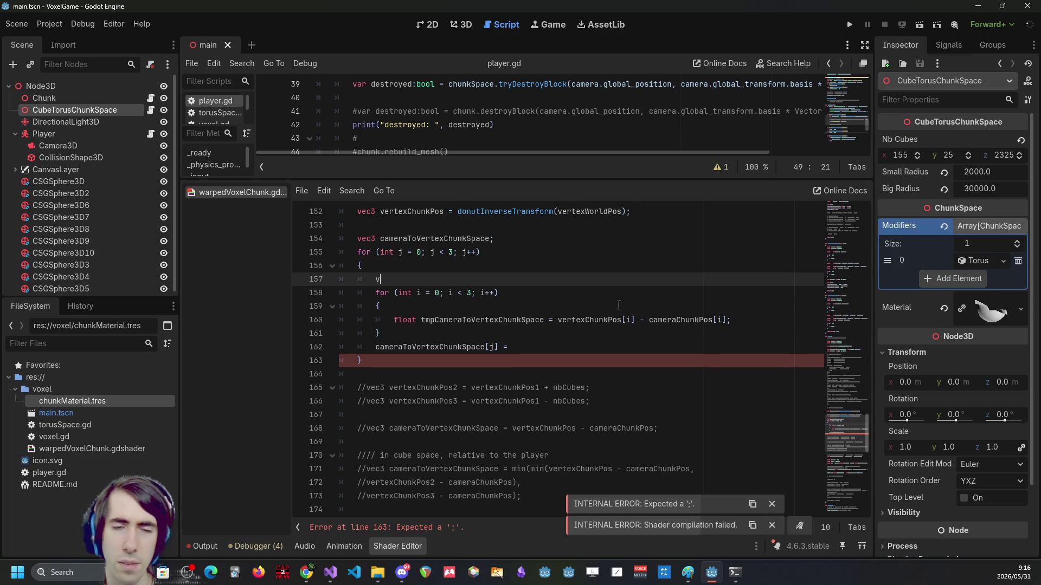
key("BackSpace")
type("float minValue = 9999999999999.0;")
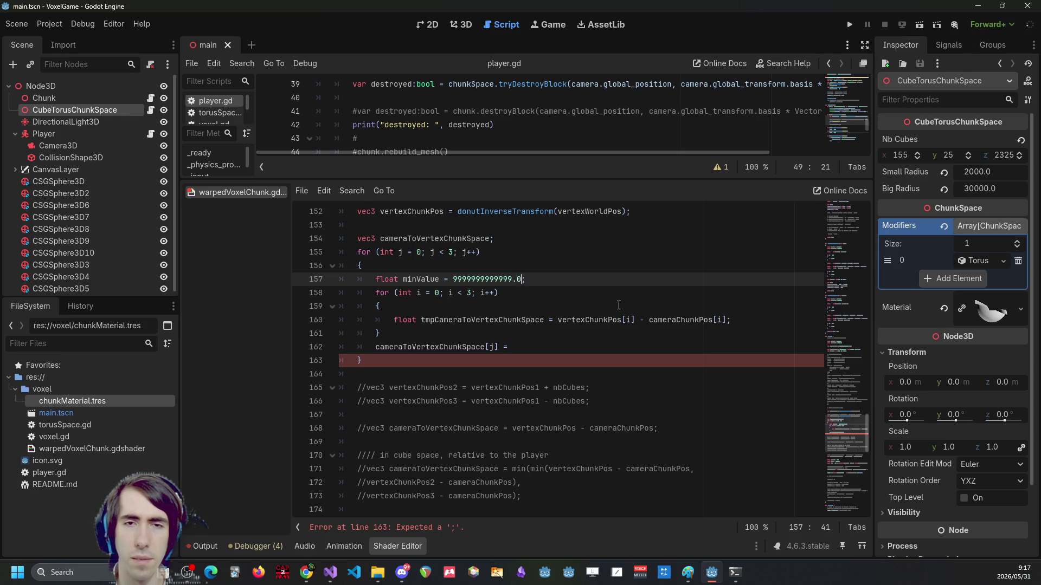
key("ctrl+s")
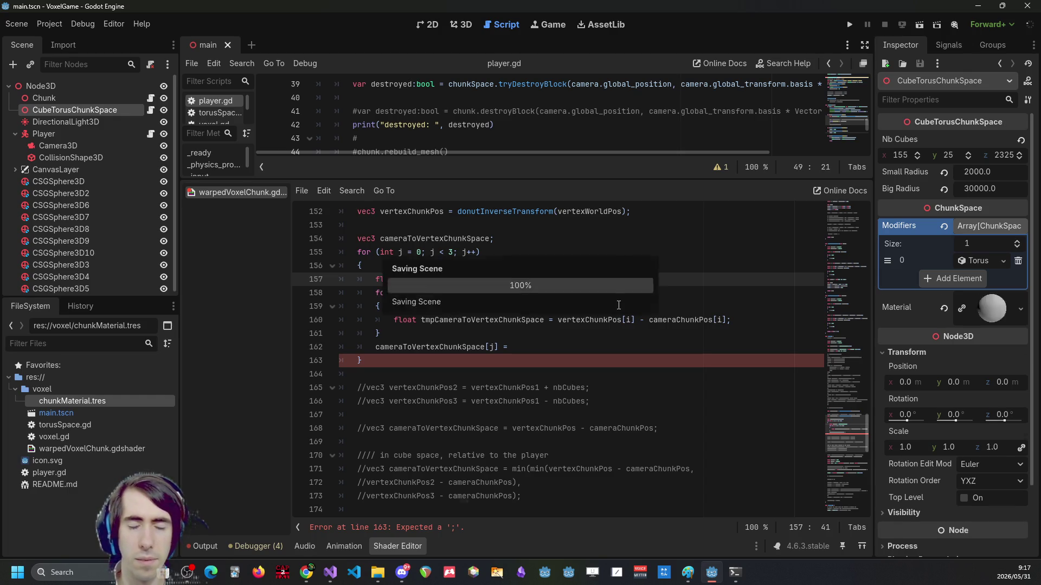
Complete the per-axis line as 'cameraToVertexChunkSpace[j] = minValue;'.
double_click(425, 278)
key("ctrl+c")
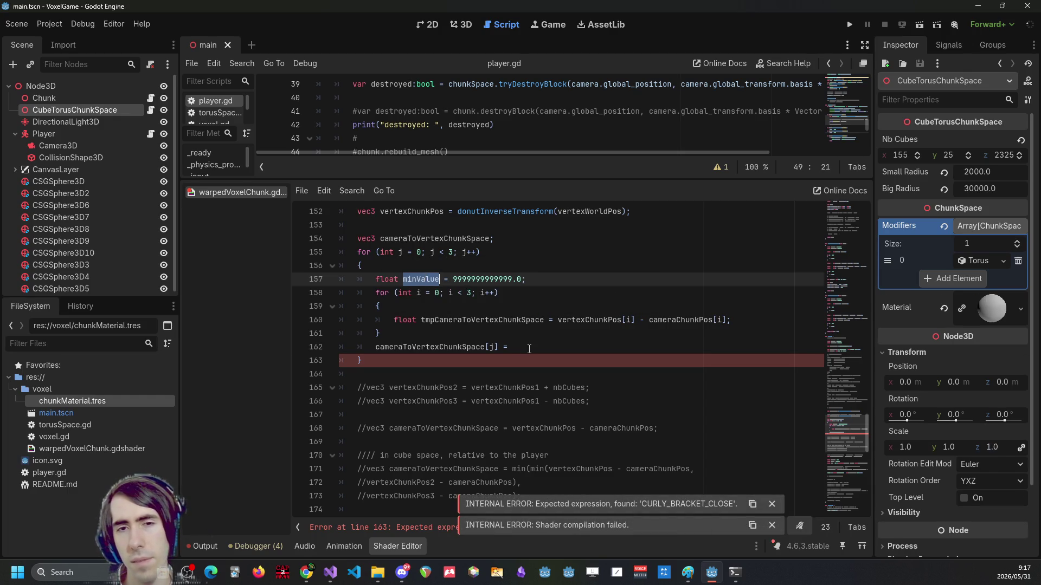
left_click(530, 349)
key("ctrl+v")
type("l.")
key("BackSpace")
key("BackSpace")
type(";")
Add an 'if tmpCameraToVertexChunkSpace < minValue' check after the subtraction line.
left_click(756, 320)
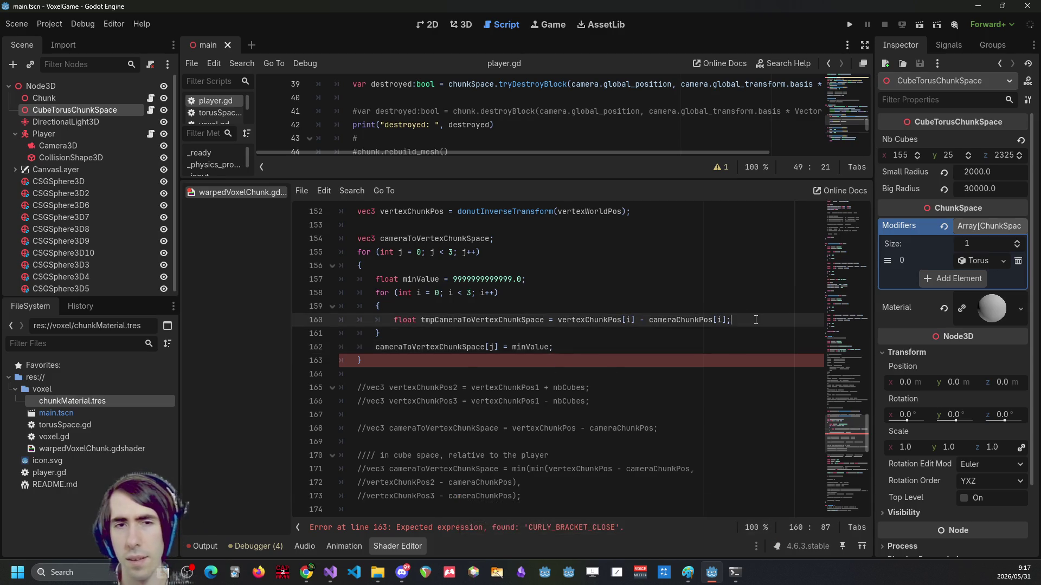
key("Return")
type("if minValue")
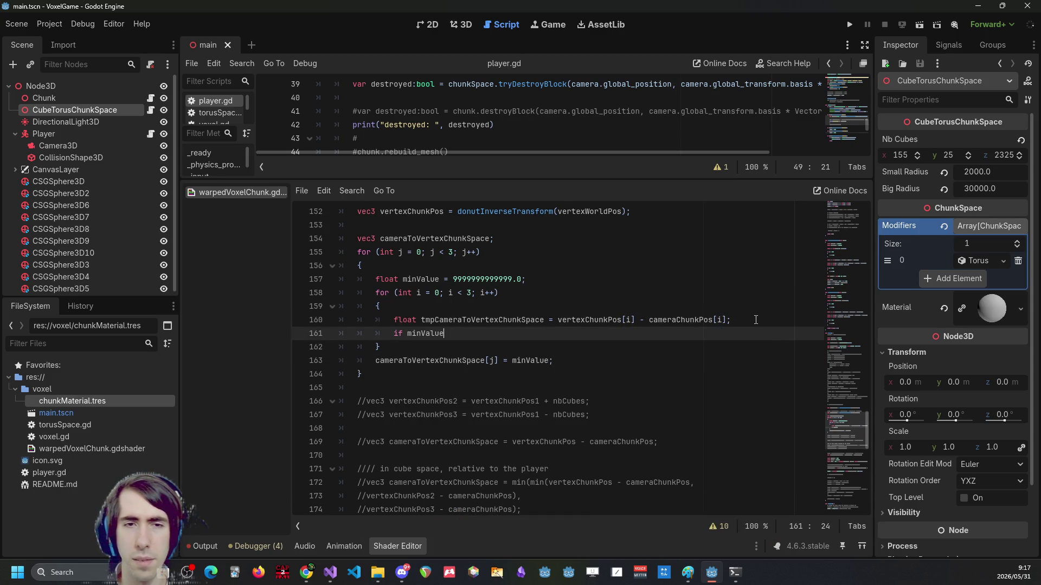
key("ctrl+Left")
type("tmpCameraToVertexChunkSpace")
key("ctrl+BackSpace")
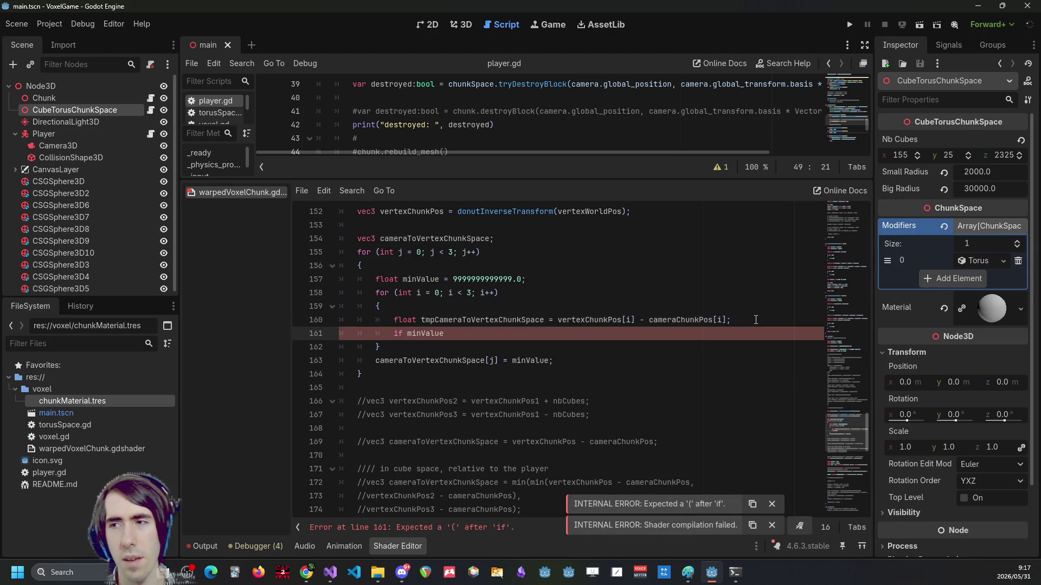
type("tmpCameraToVertexChunkSpace <")
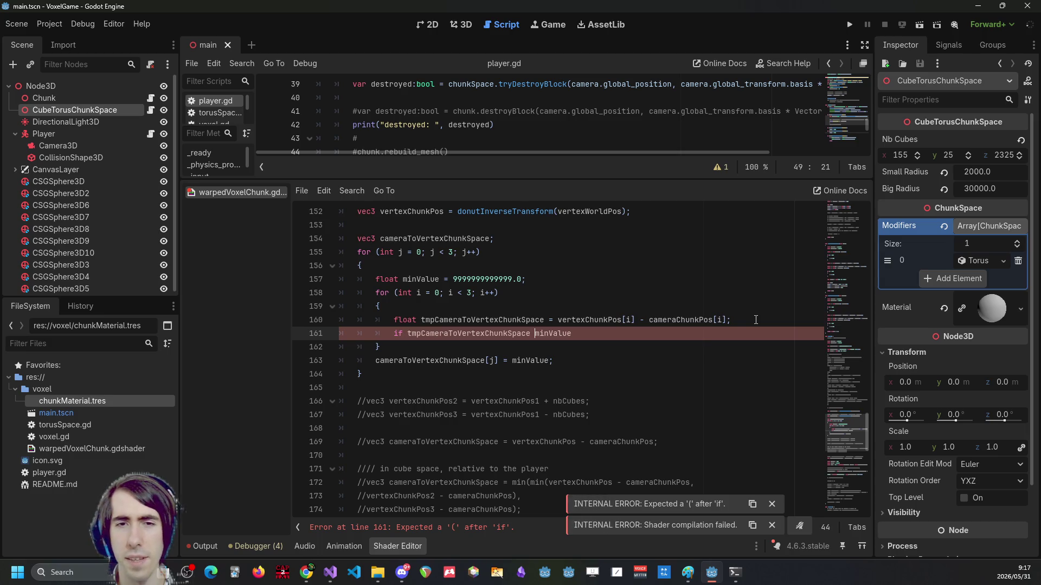
key("End")
key("Return")
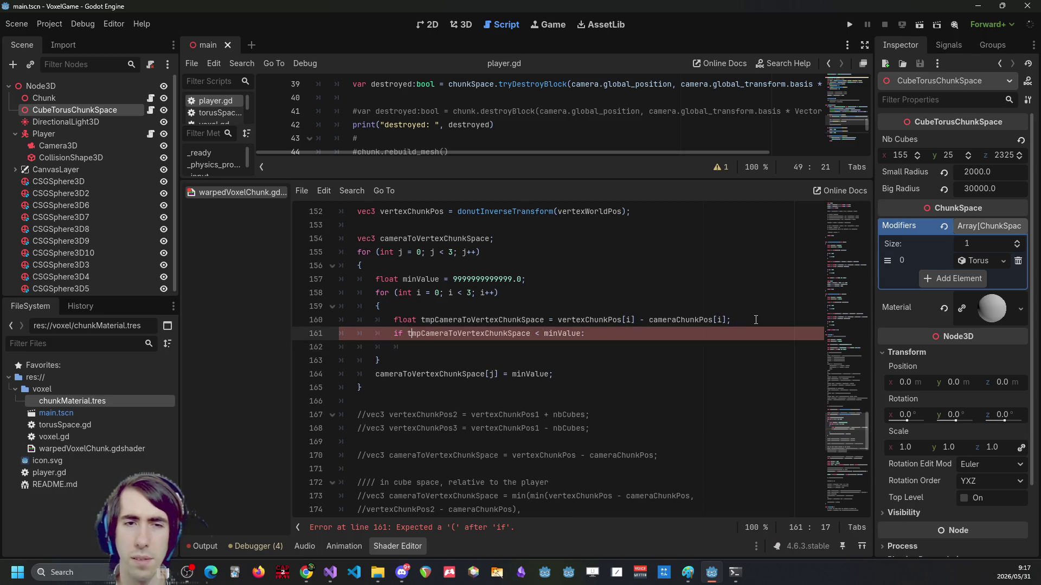
key("Up")
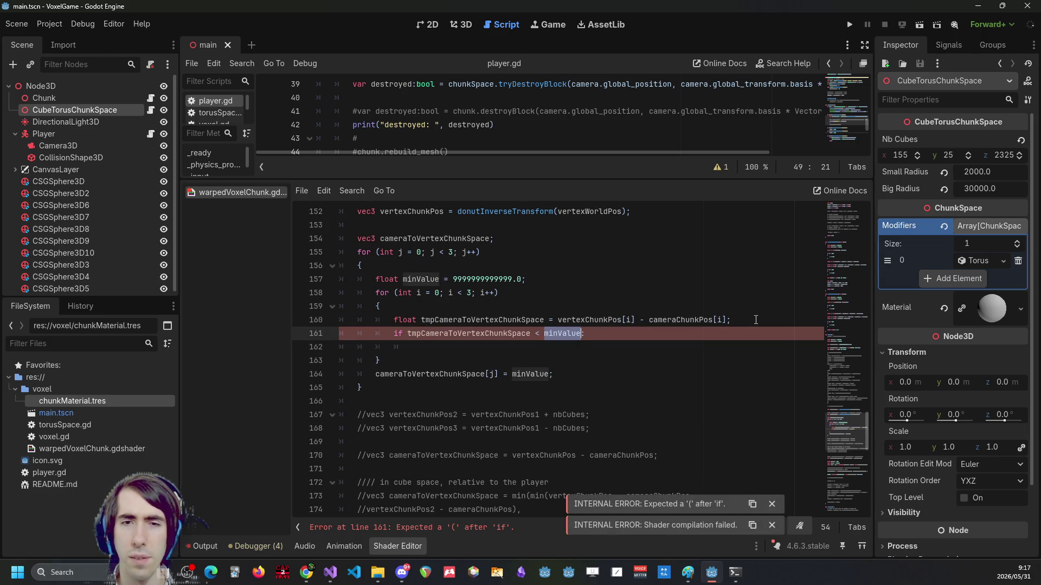
key("Down")
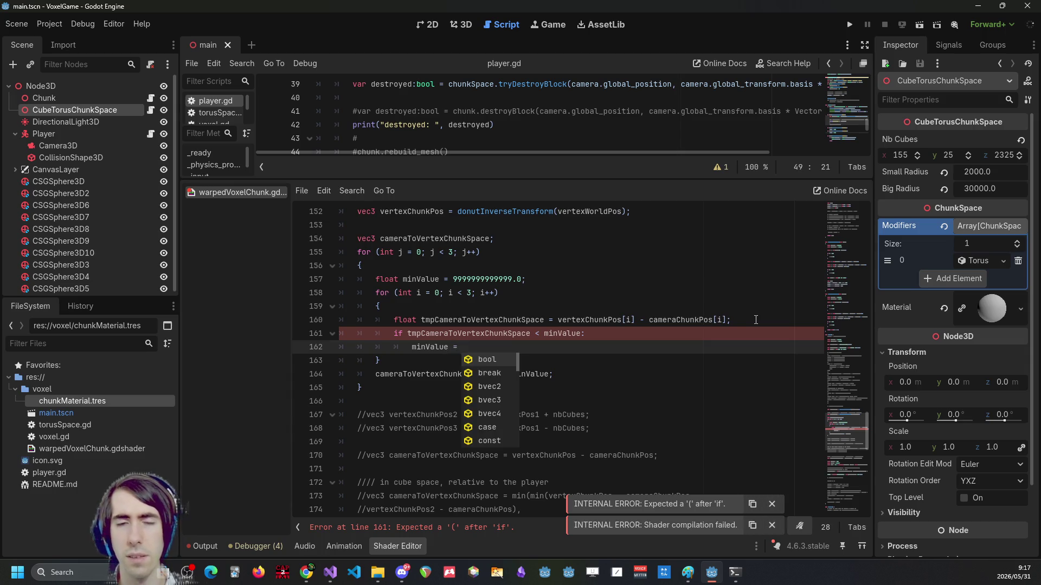
Write the if body 'minValue = tmpCameraToVertexChunkSpace;'.
key("Escape")
key("Up")
key("ctrl+d")
key("ctrl+c")
key("Down")
key("ctrl+v")
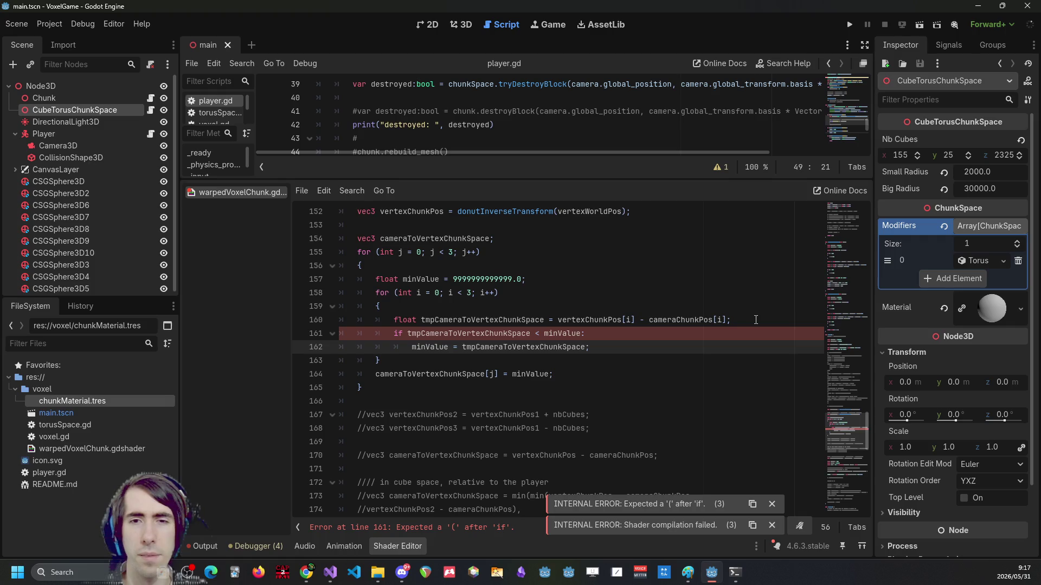
Wrap the if condition in parentheses: 'if (tmpCameraToVertexChunkSpace < minValue)'.
key("Up")
key("BackSpace")
type(")")
key("Home")
key("Right")
key("Right")
key("Right")
type("(")
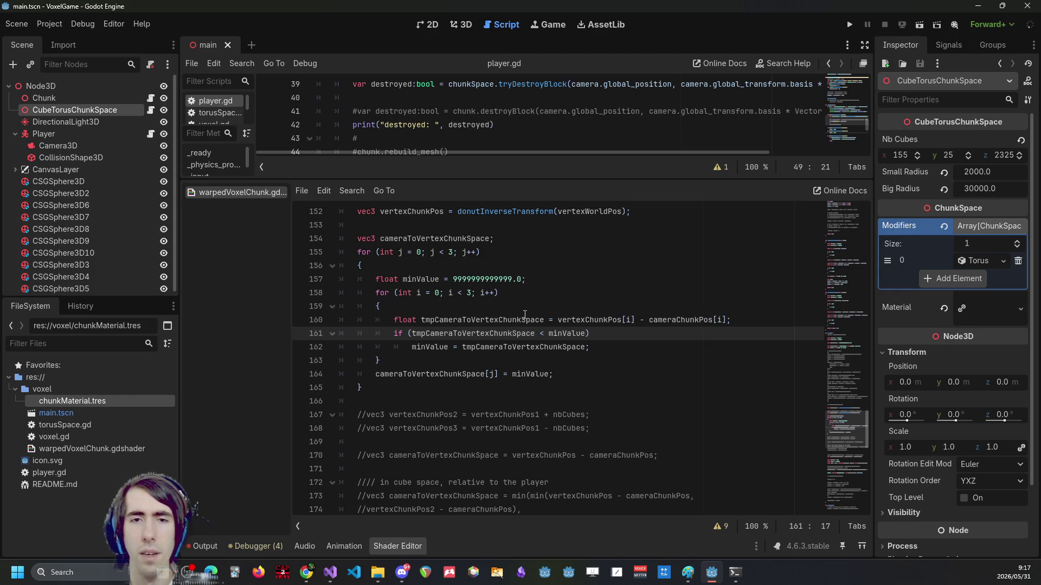
Add '+ nbCubes' after tmpCameraToVertexChunkSpace in the line 161 condition, copying the name from older code.
triple_click(505, 332)
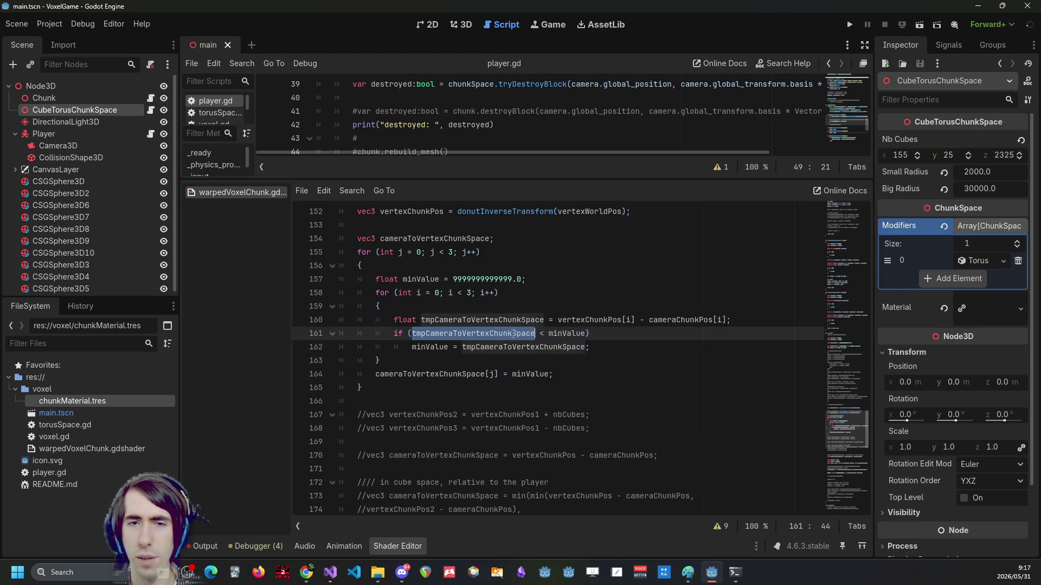
double_click(530, 334)
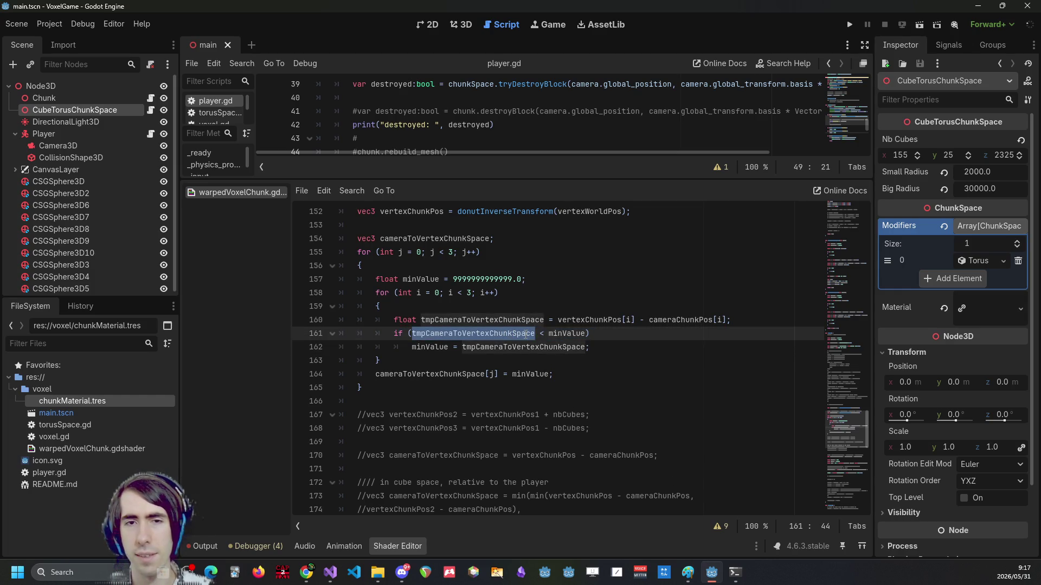
left_click(539, 334)
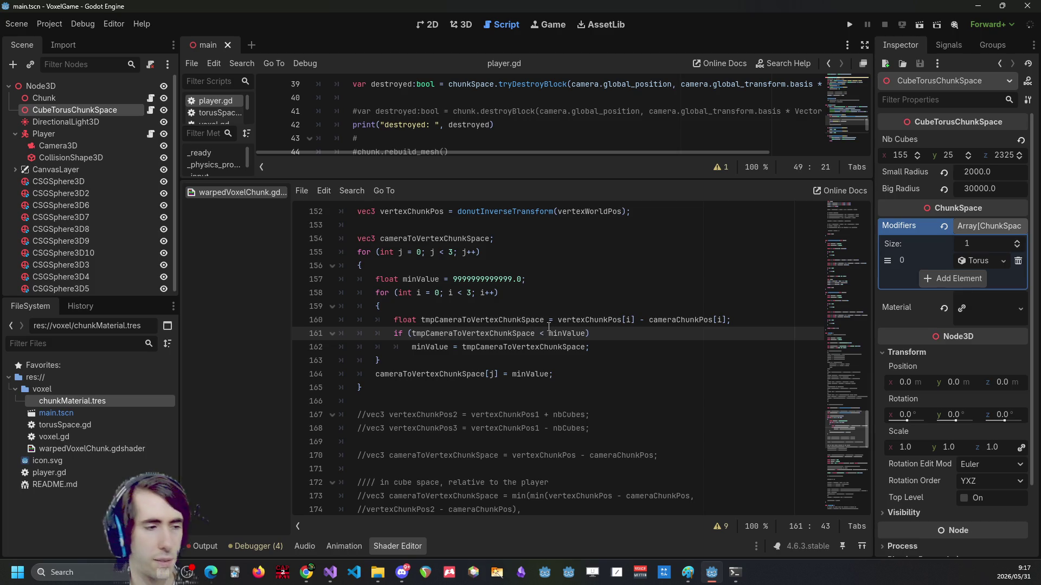
scroll(542, 328, "up", 2)
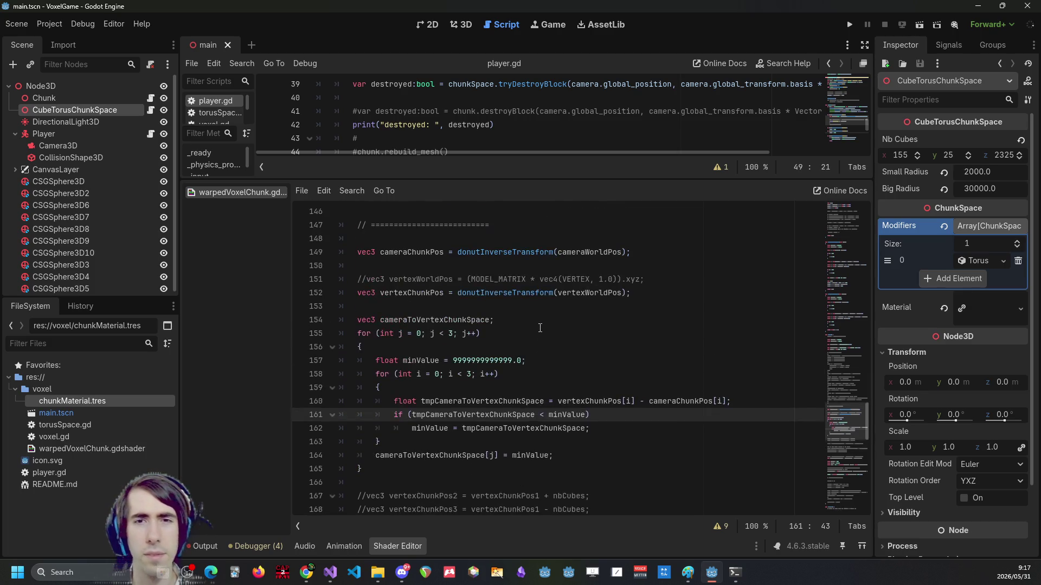
scroll(505, 349, "up", 2)
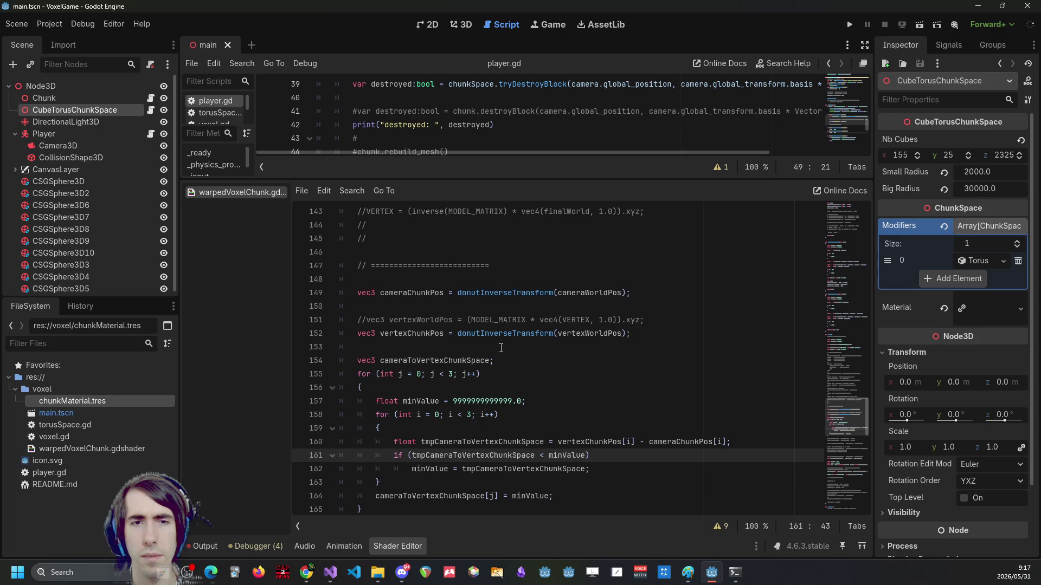
scroll(509, 353, "down", 2)
scroll(509, 353, "down", 3)
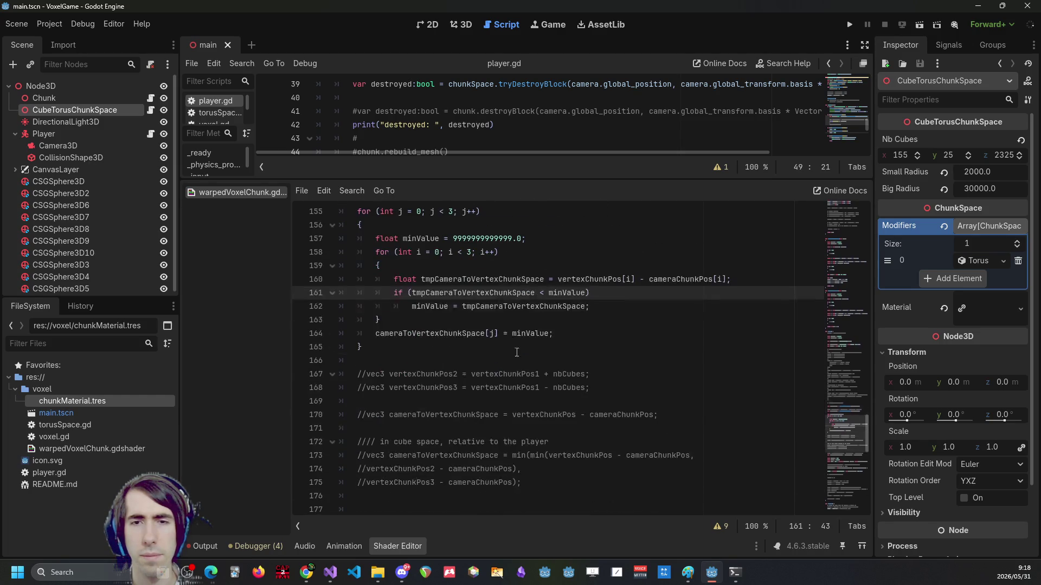
left_click(568, 375)
double_click(568, 374)
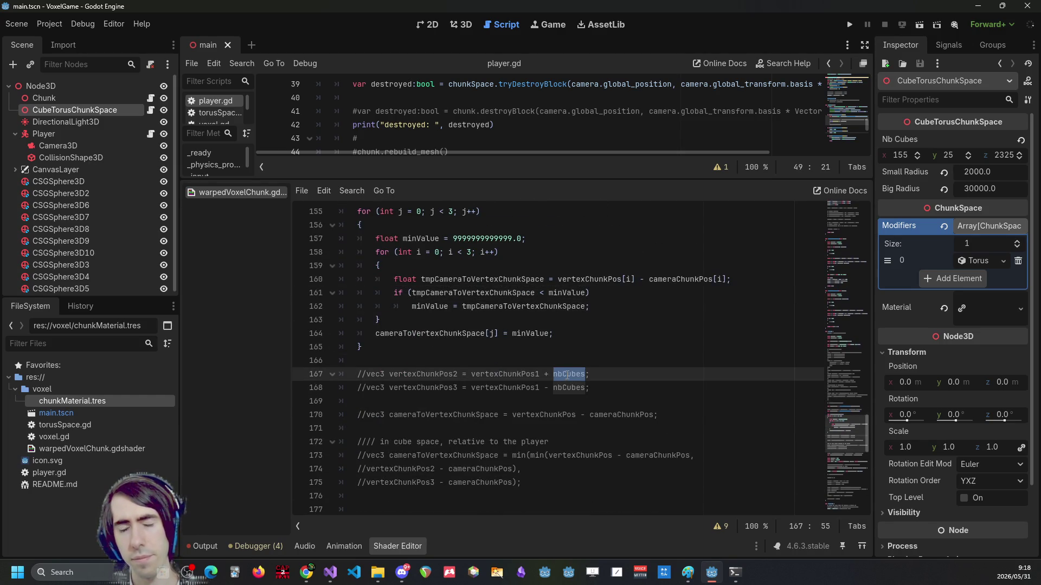
left_click(544, 293)
scroll(589, 329, "up", 2)
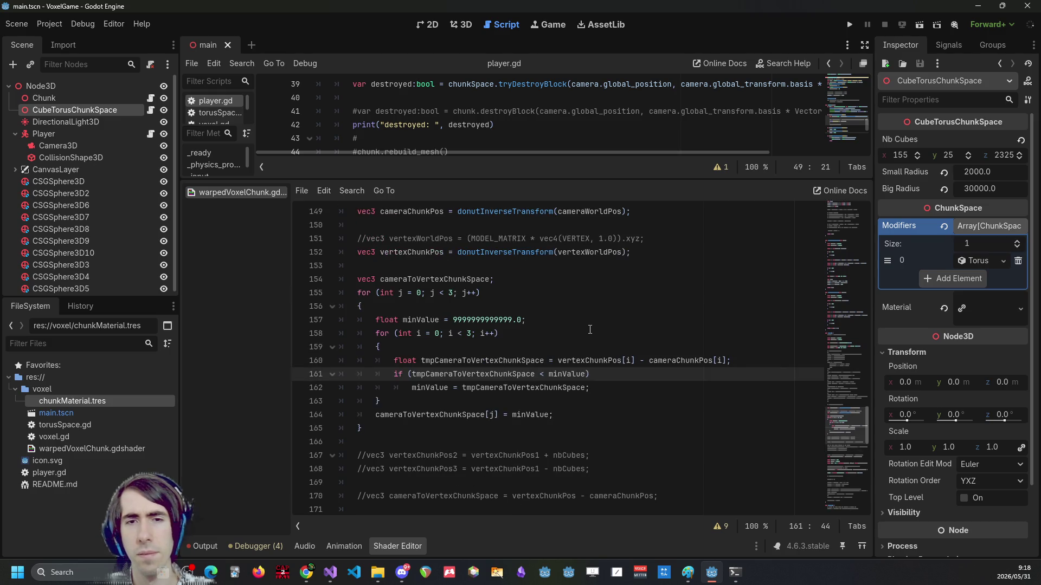
type("+ nbCubes")
type("(")
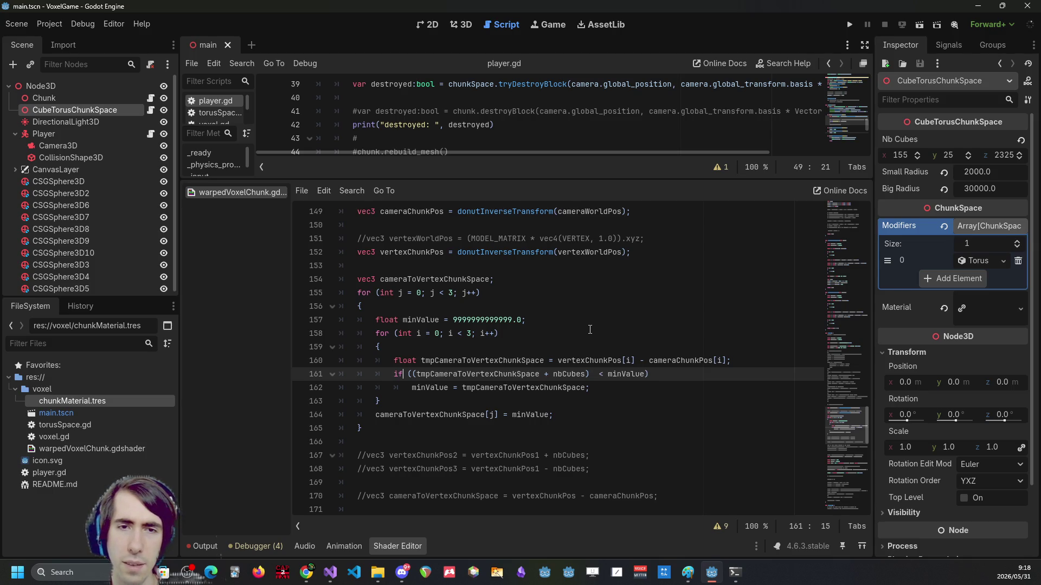
Wrap the offset as modf(tmpCameraToVertexChunkSpace + nbCubes, nbCubes) before the minValue comparison.
key("Right")
key("Right")
type("m")
key("Escape")
type("od")
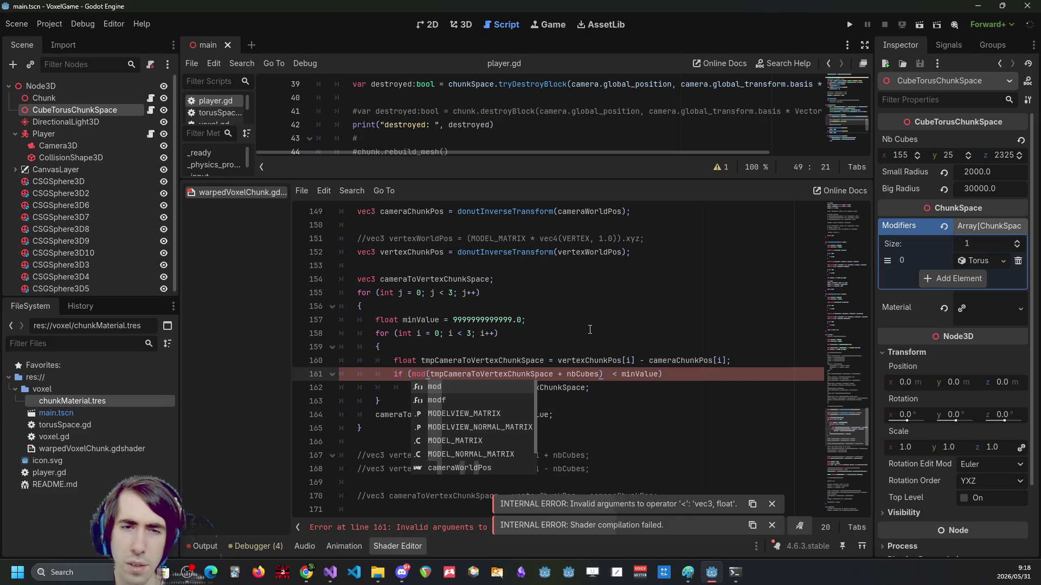
key("Escape")
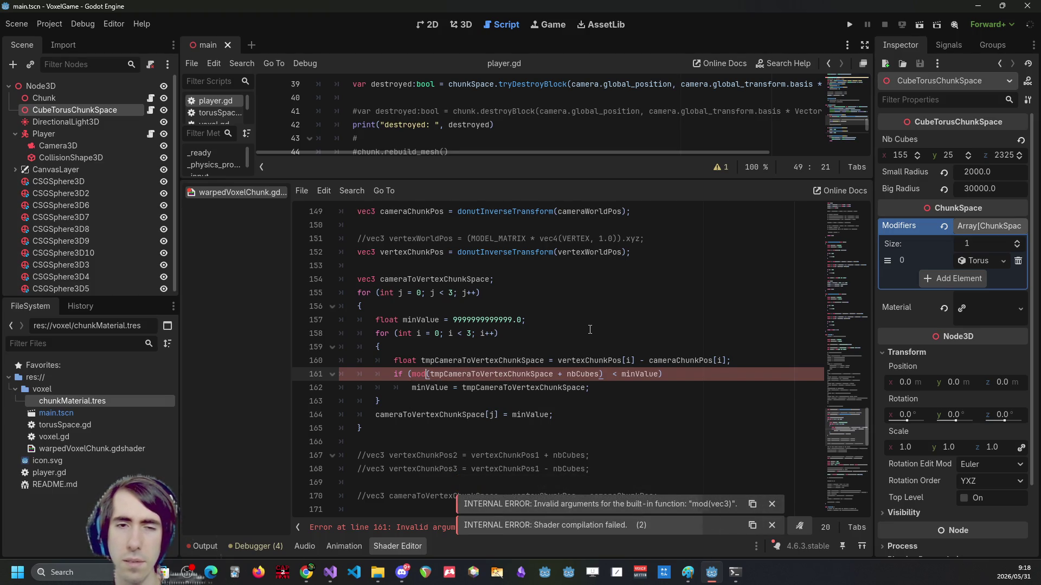
type("f")
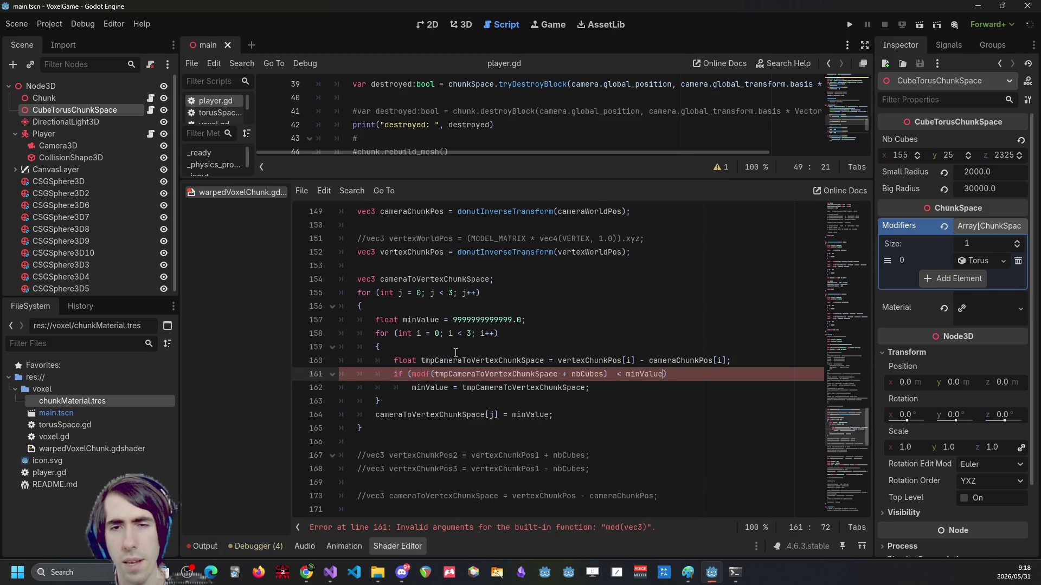
key("Right")
key("Right")
key("Right")
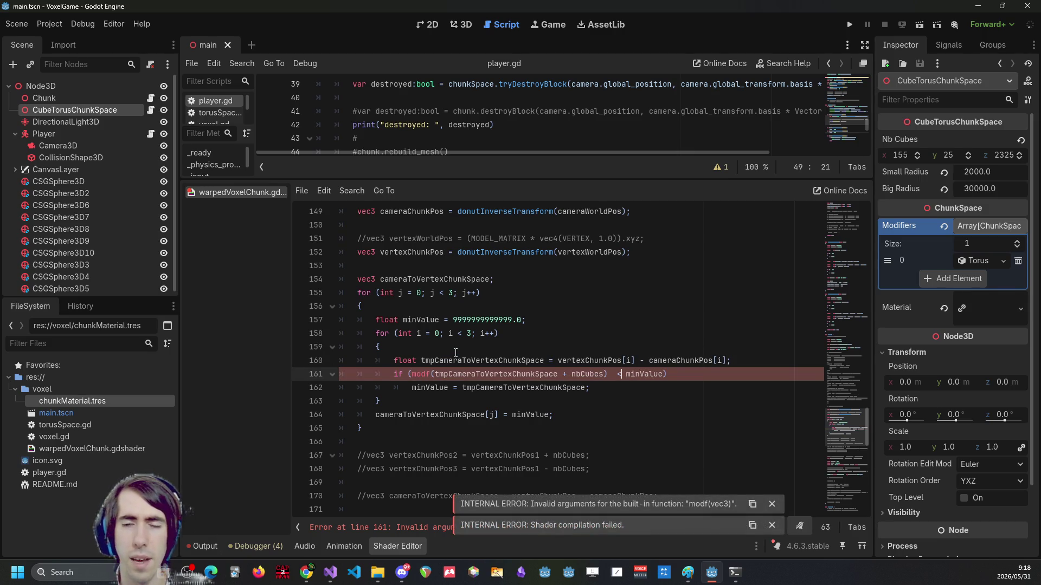
key("Left")
key("Left")
type(", )")
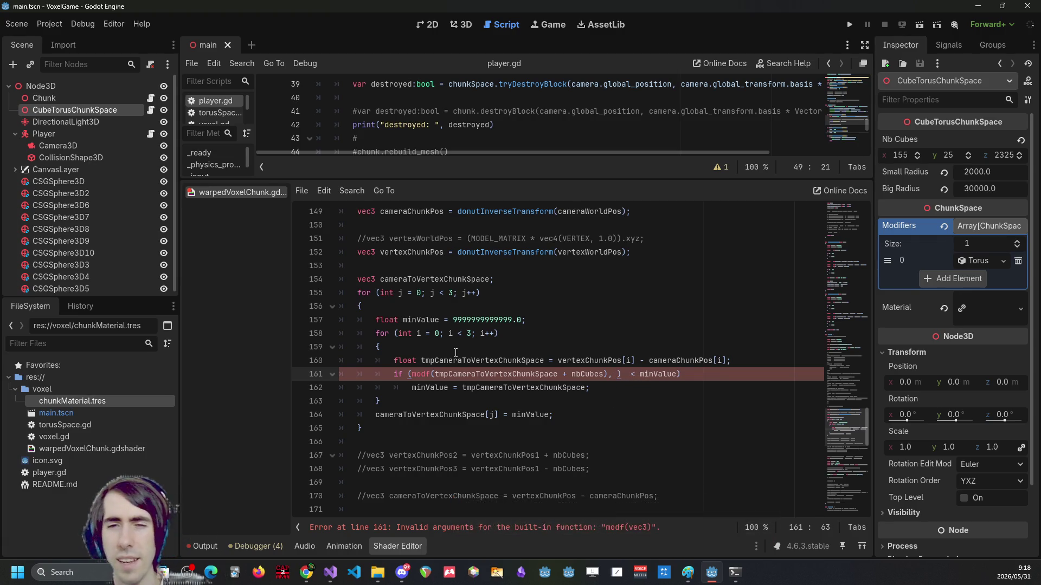
key("Right")
key("Right")
key("Right")
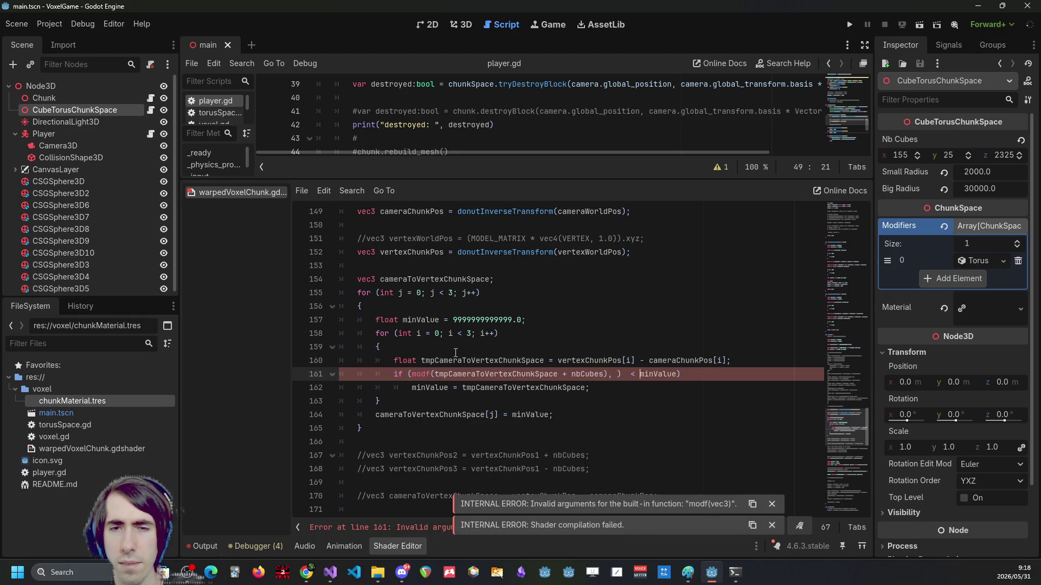
type("nbCubes")
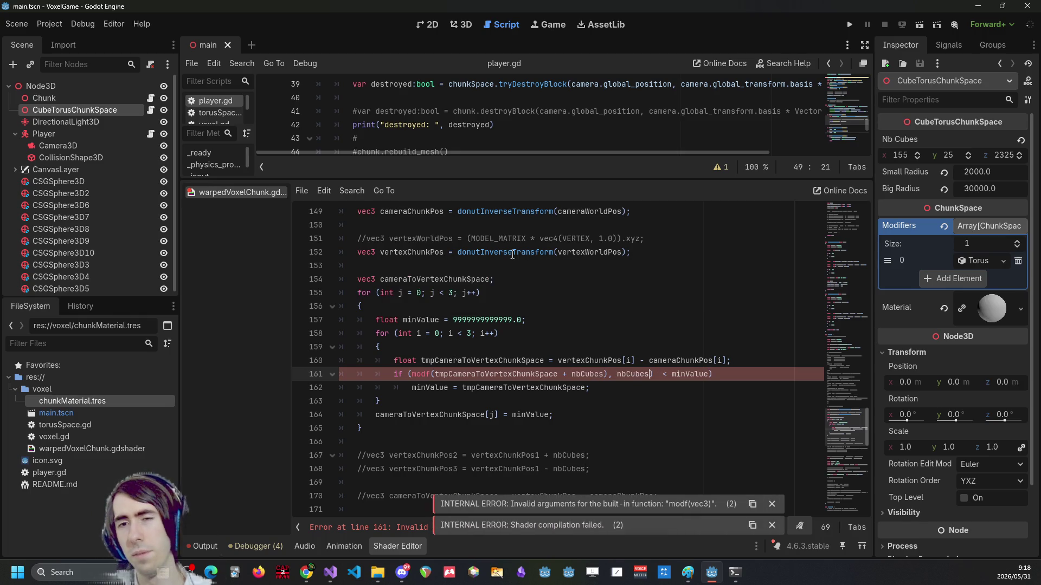
Try a % remainder operator in place of the nbCubes divisor, then restore the modf argument.
left_click(558, 389)
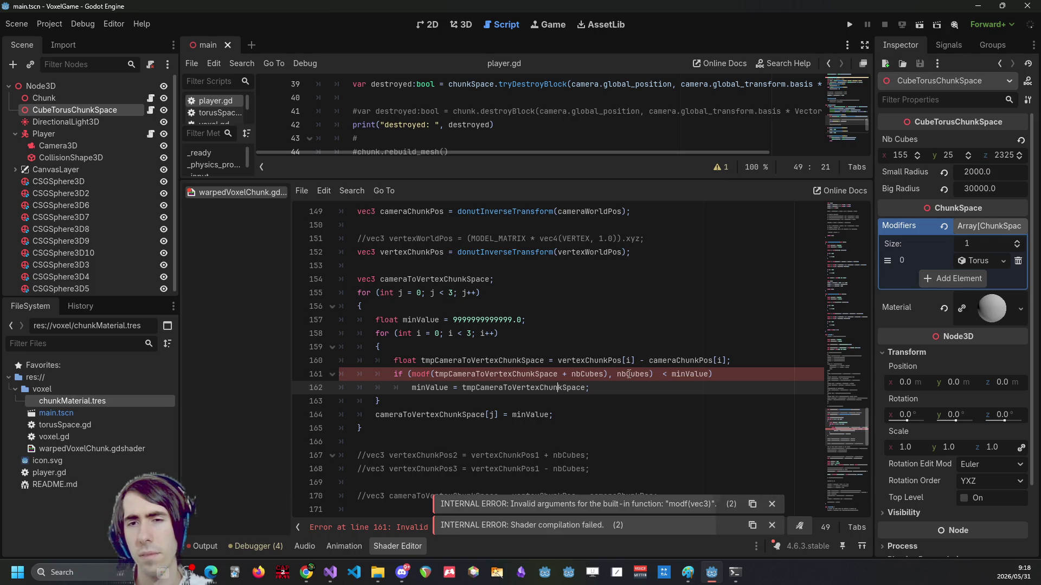
left_click(412, 374)
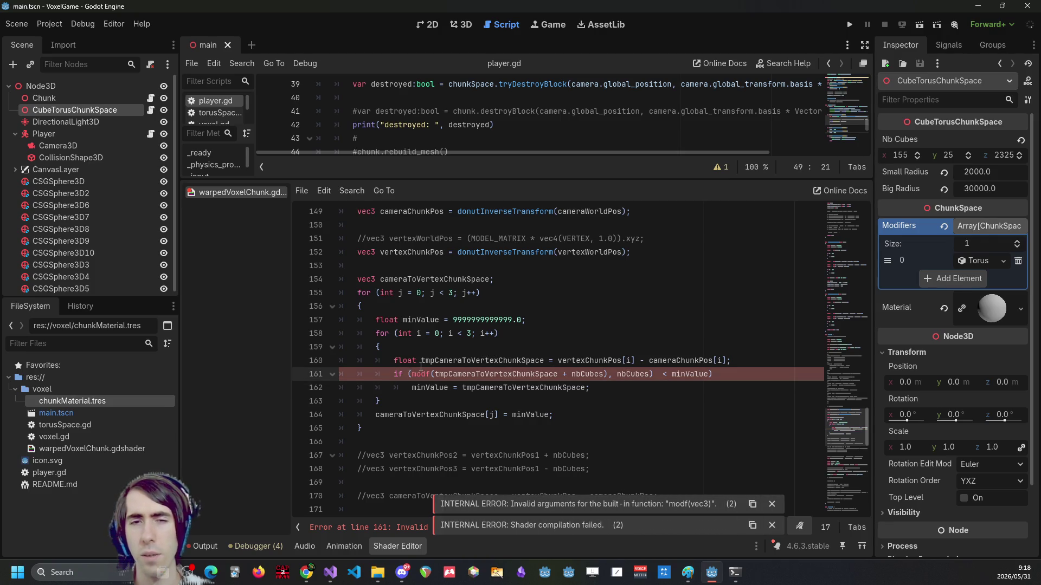
left_click(654, 374)
key("BackSpace")
key("BackSpace")
key("BackSpace")
type(".")
key("BackSpace")
key("ctrl+Left")
key("ctrl+Left")
key("ctrl+Left")
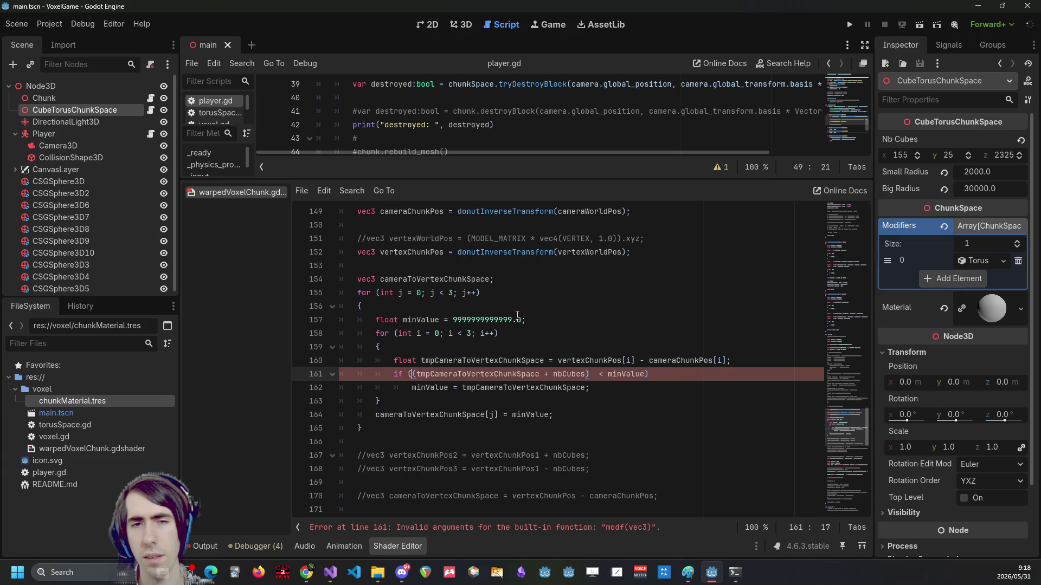
key("ctrl+z")
key("ctrl+z")
key("ctrl+z")
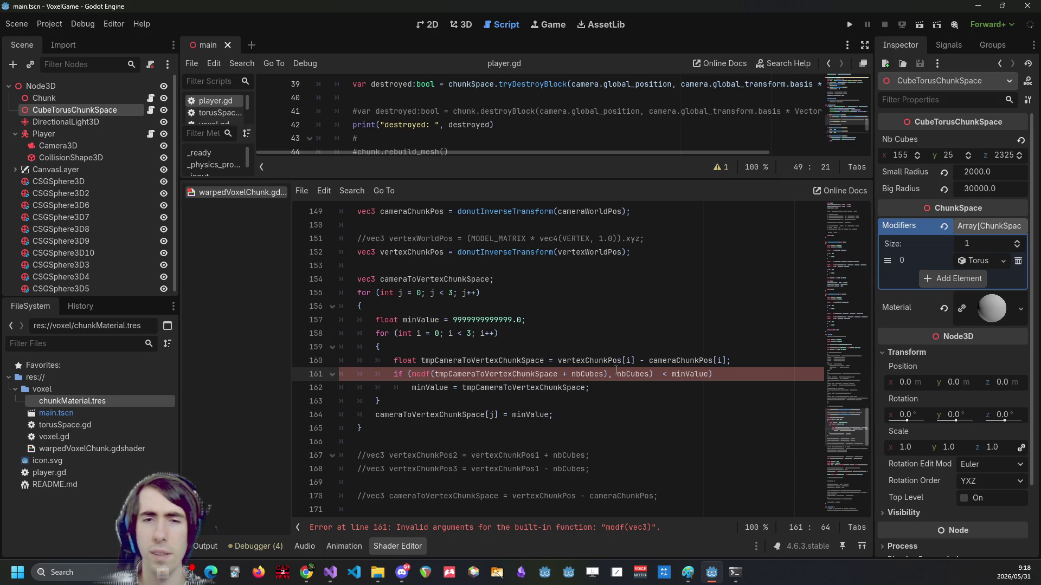
key("BackSpace")
key("BackSpace")
type("%")
key("ctrl+s")
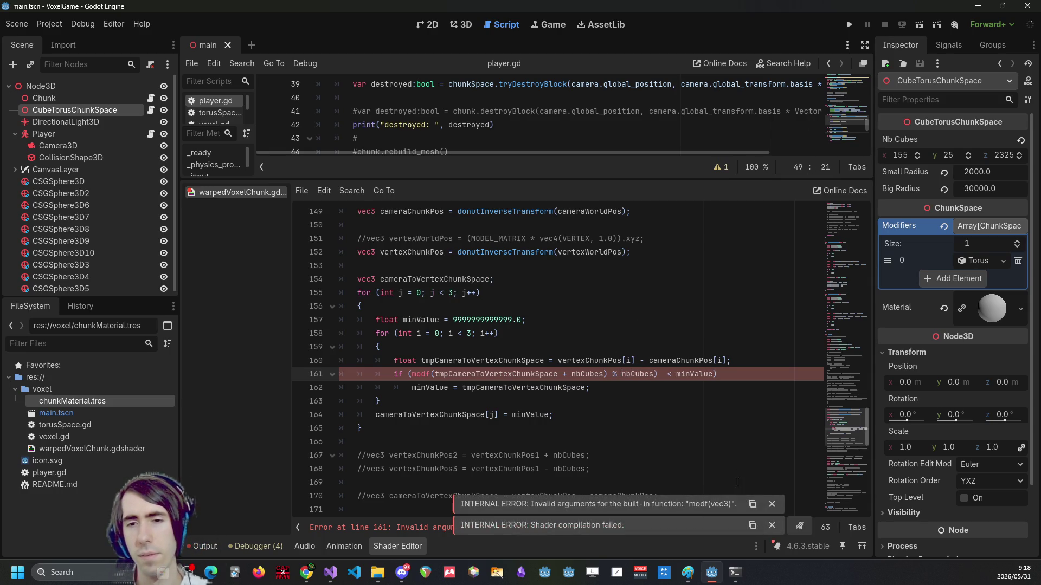
key("BackSpace")
key("BackSpace")
key("BackSpace")
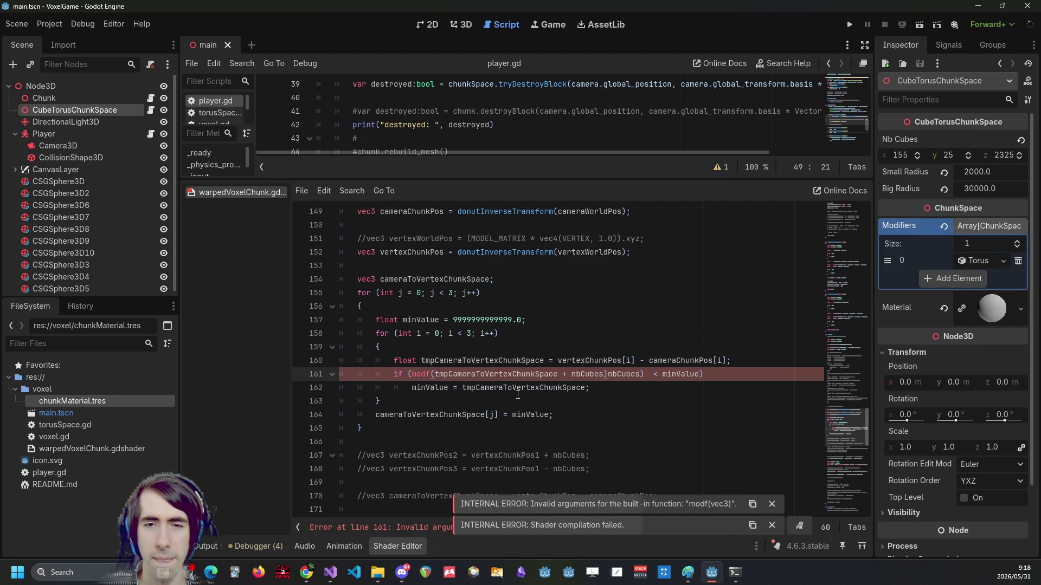
left_click(609, 374)
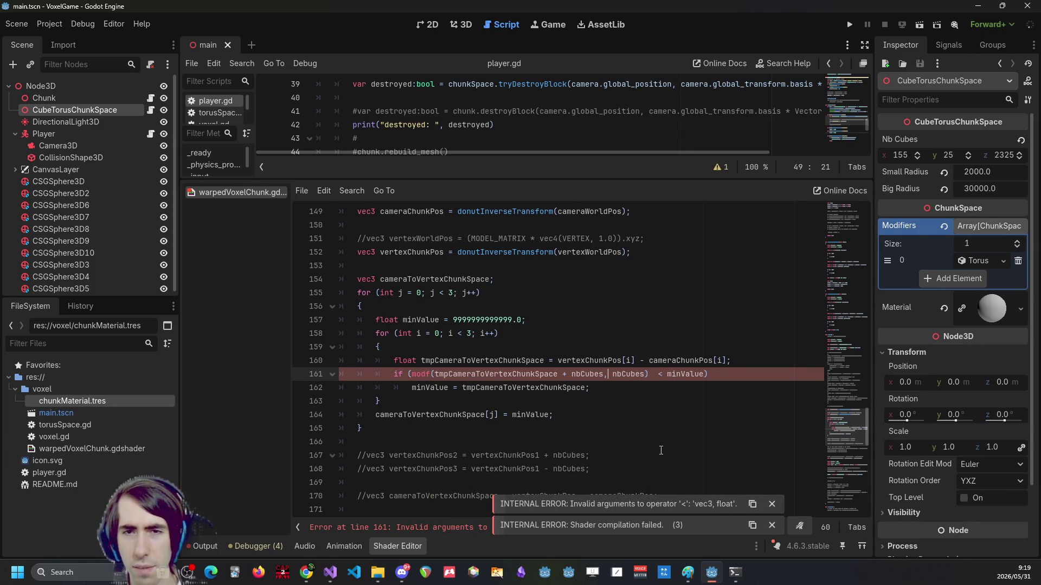
Index both nbCubes occurrences on line 161 as nbCubes[i].
double_click(637, 373)
key("Right")
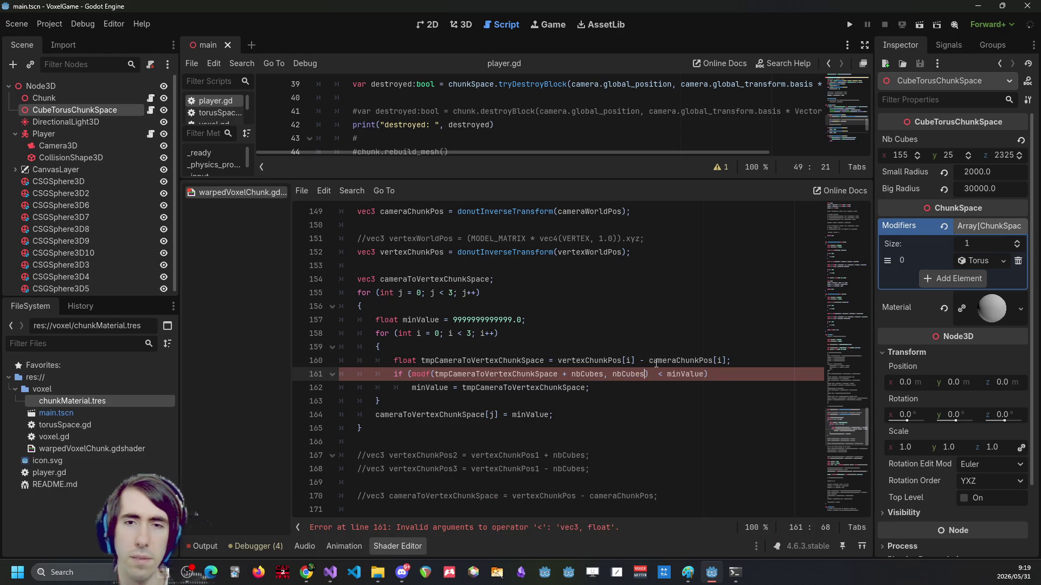
type("i")
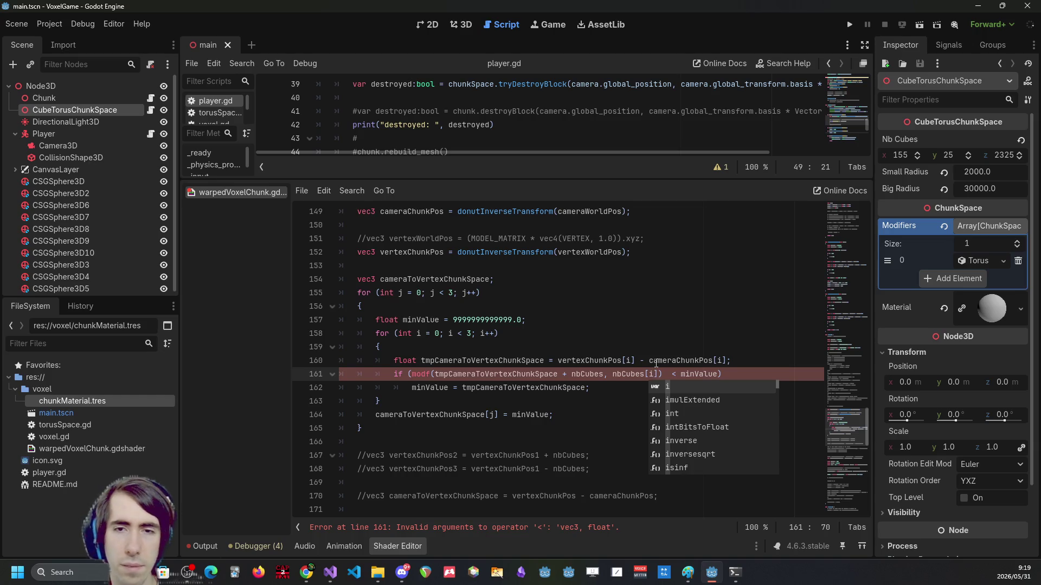
left_click(602, 374)
type("[i")
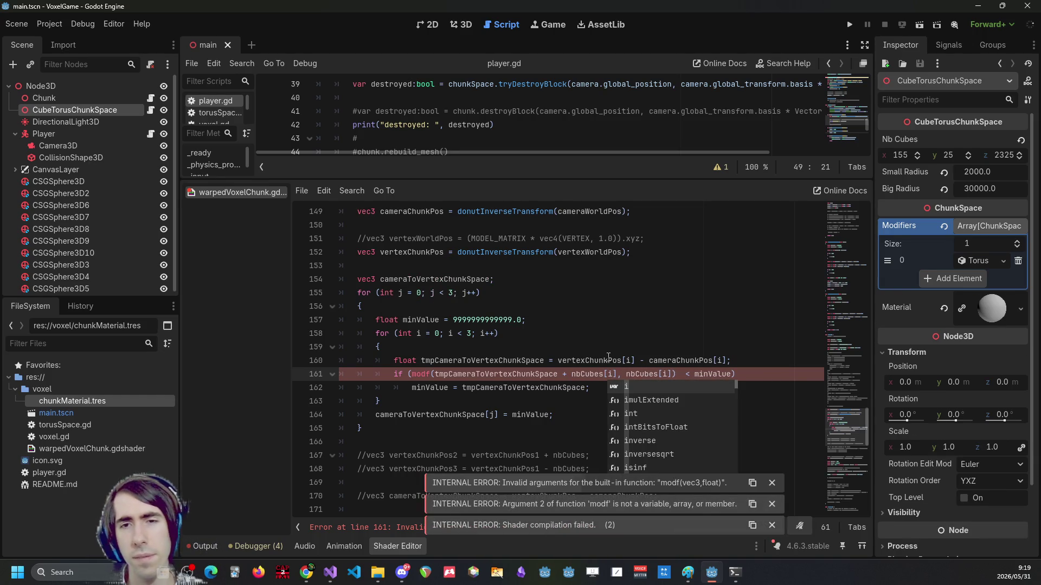
left_click(713, 361)
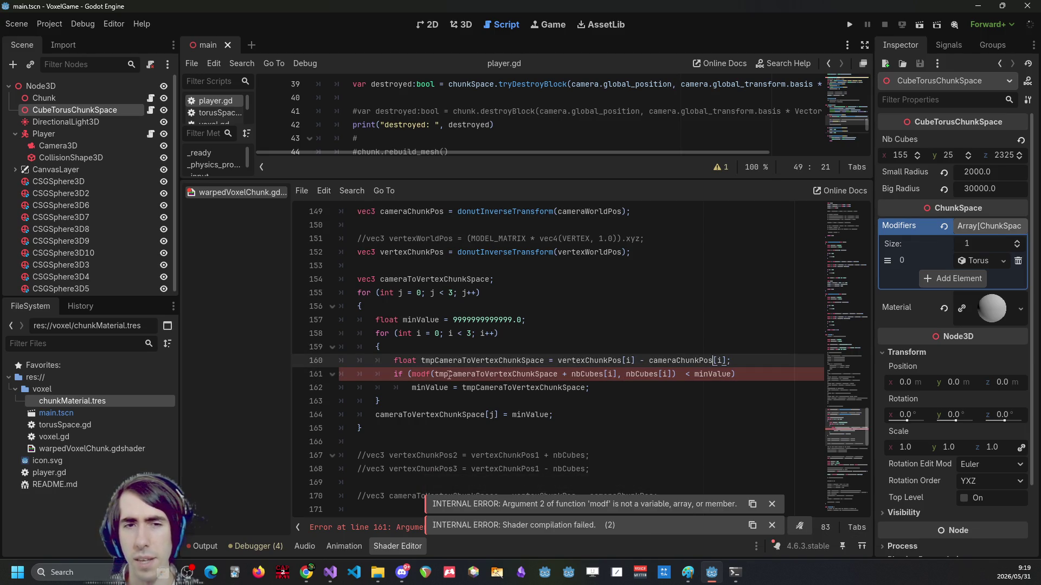
Change modf to mod on line 161 and save the shader.
left_click(430, 374)
key("BackSpace")
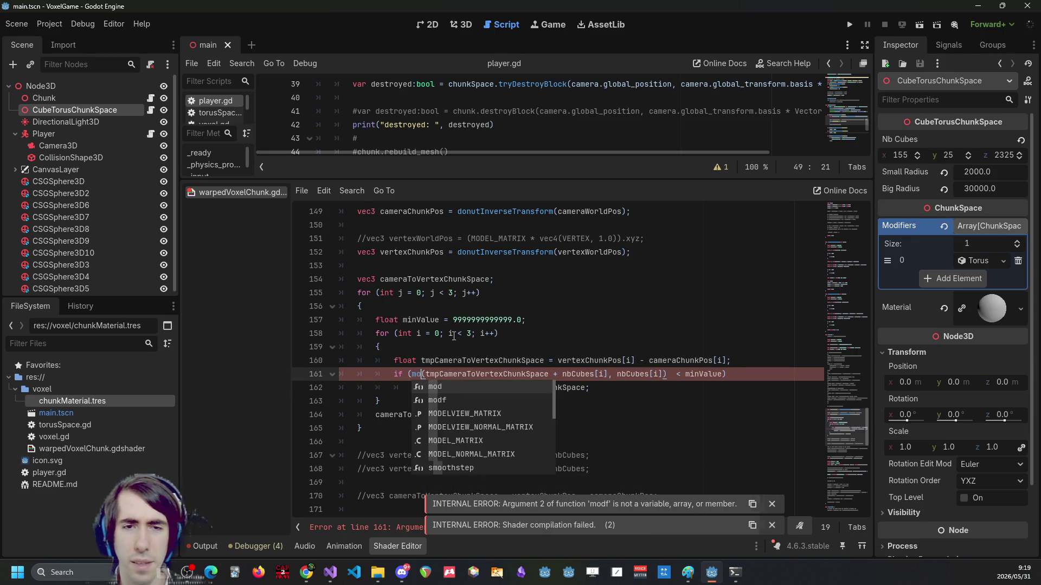
type("df")
key("ctrl+s")
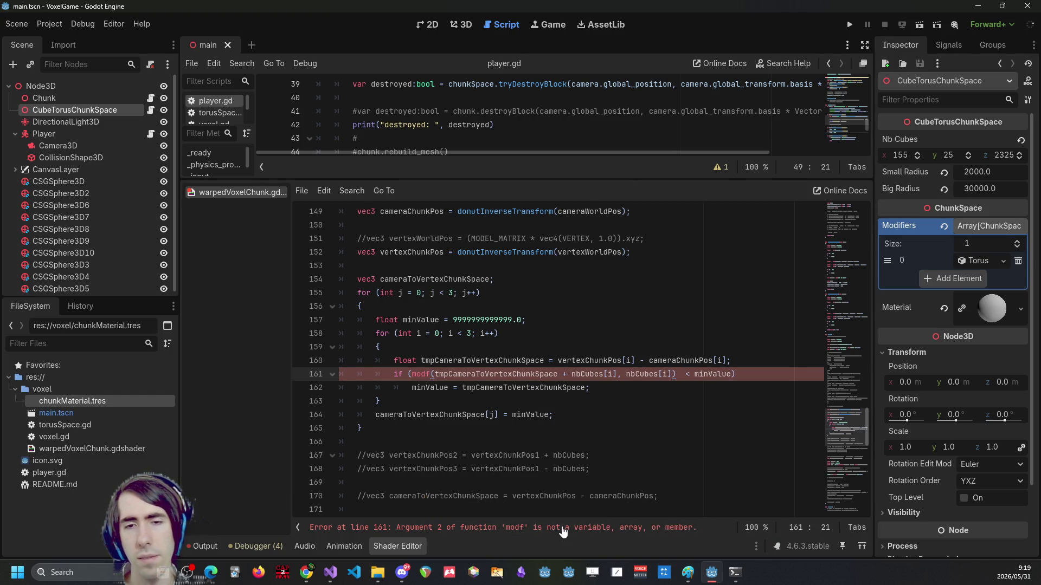
left_click(600, 343)
left_click(427, 374)
key("Delete")
key("ctrl+s")
left_click(419, 377)
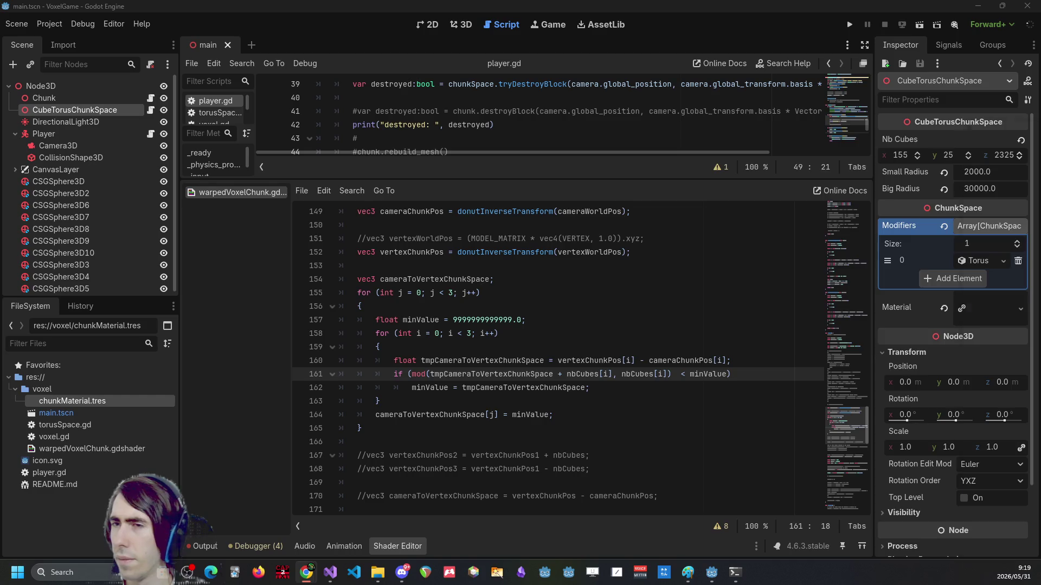
Check the Khronos GLSL mod reference in the browser, then minimize it.
left_click(306, 573)
left_click(193, 10)
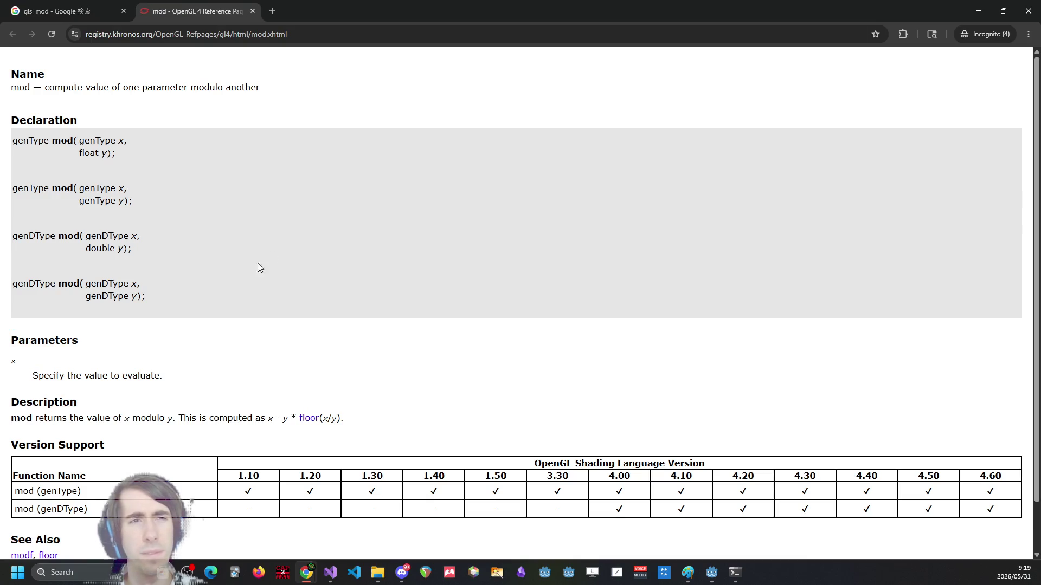
left_click(979, 11)
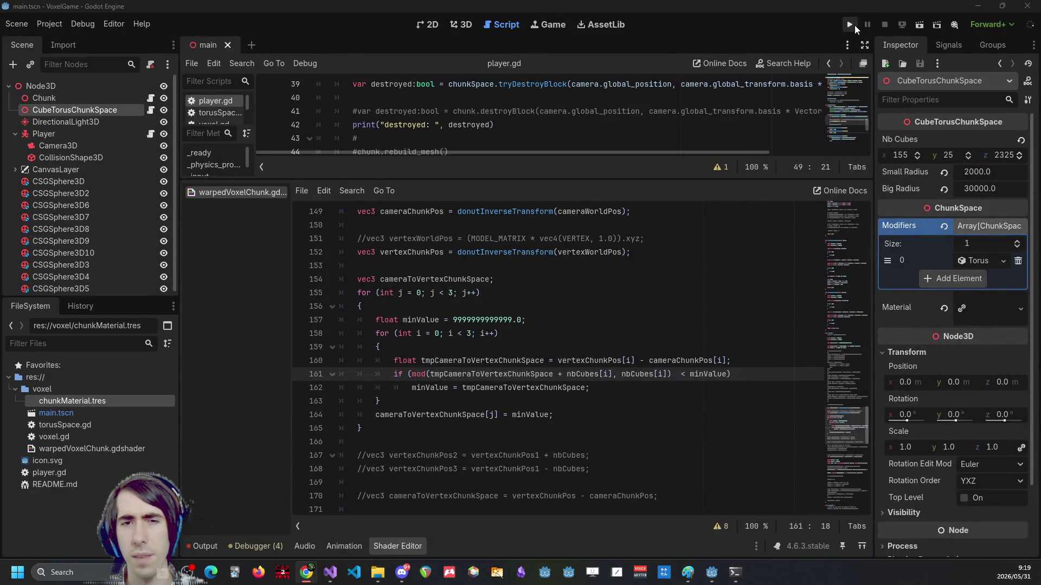
Run the project, stop it, and bring the shader code back into view.
left_click(851, 25)
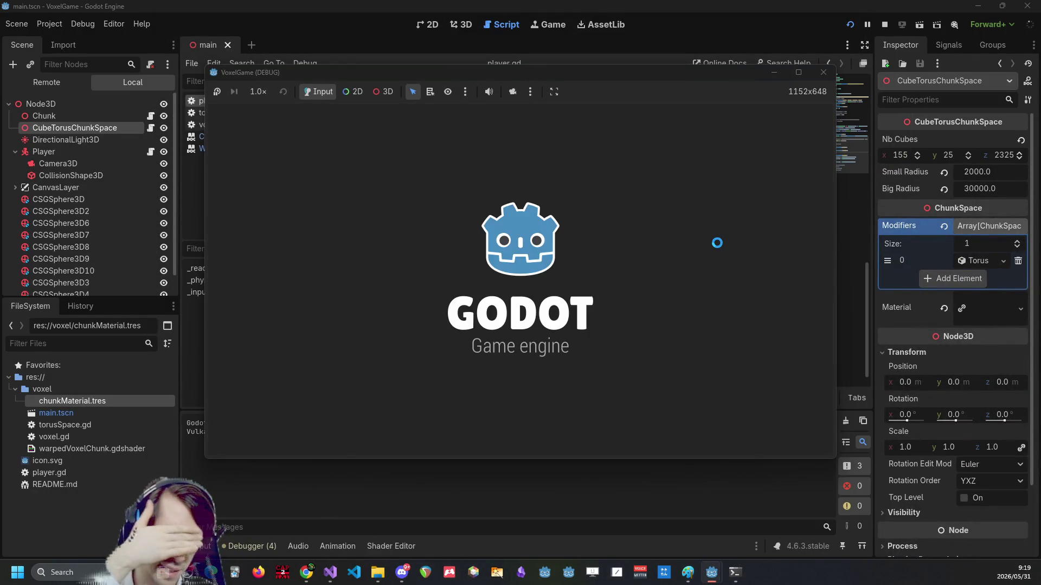
left_click(884, 25)
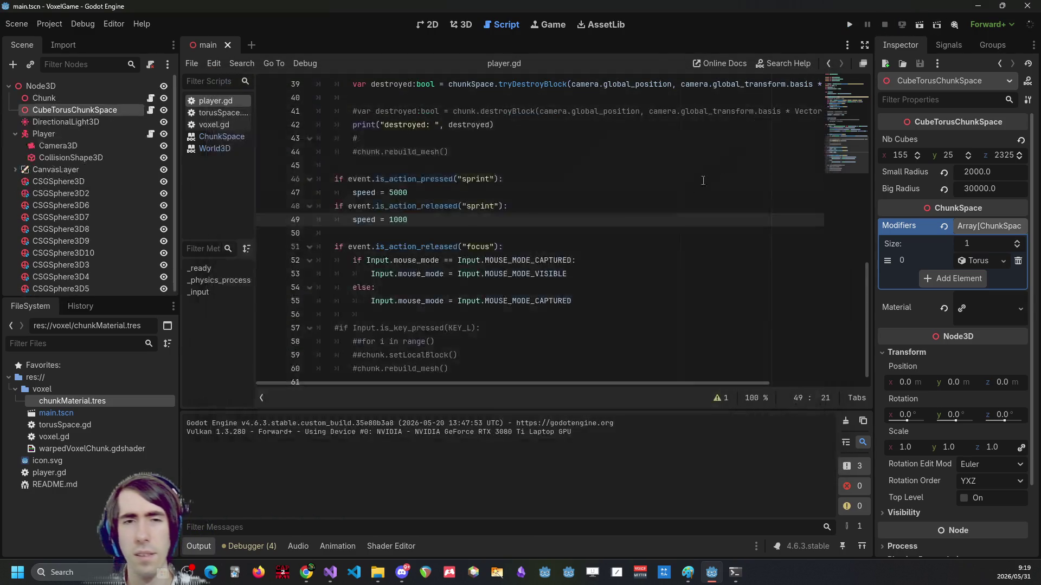
left_click(405, 548)
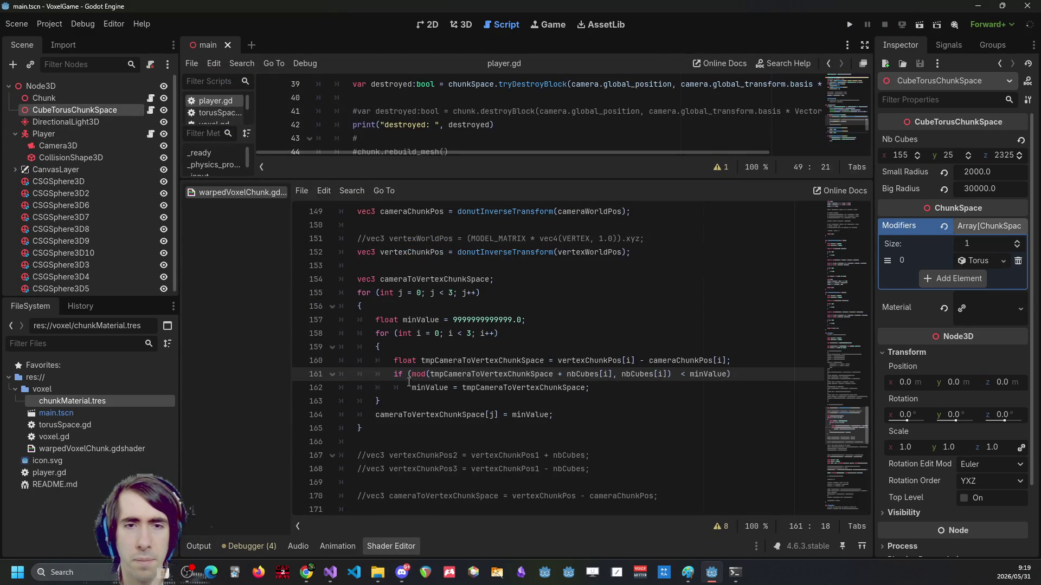
scroll(437, 353, "down", 4)
left_click(450, 252)
scroll(450, 252, "down", 4)
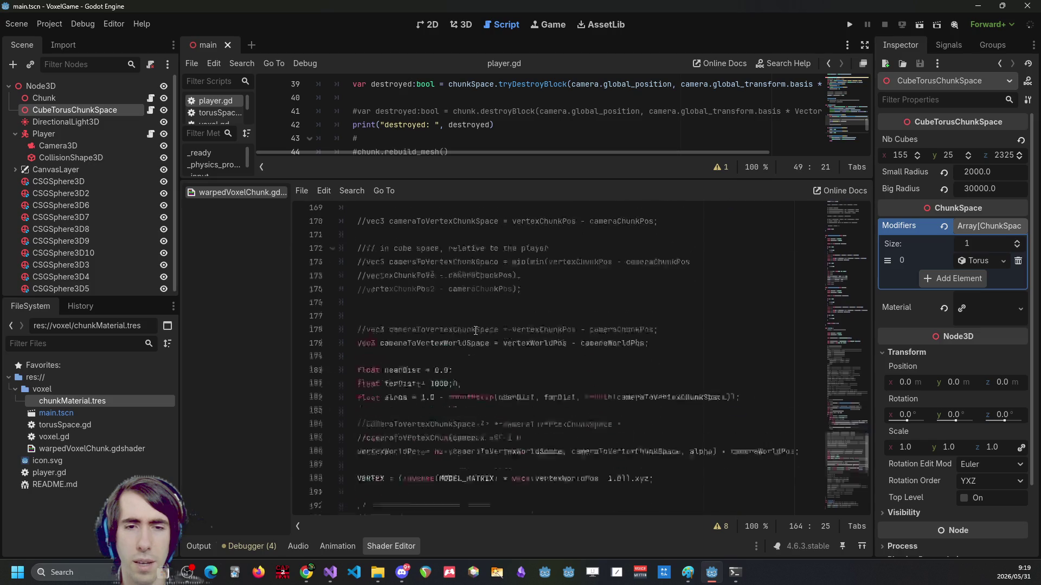
Rerun the game, inspect the streaky VoxelGame (DEBUG) window, then return to the shader panel.
left_click(850, 24)
scroll(485, 334, "up", 6)
scroll(484, 333, "up", 5)
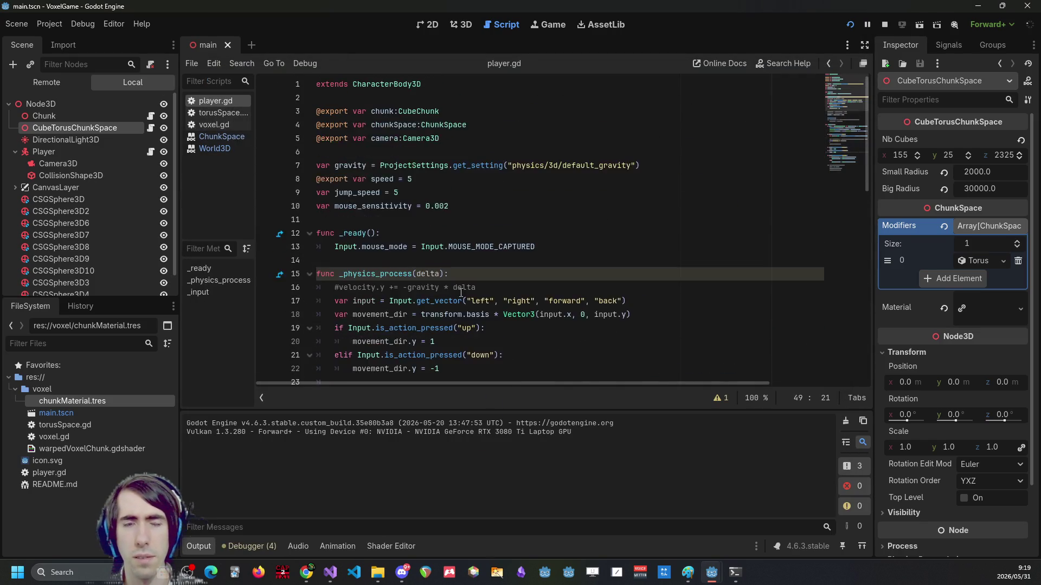
scroll(420, 322, "down", 8)
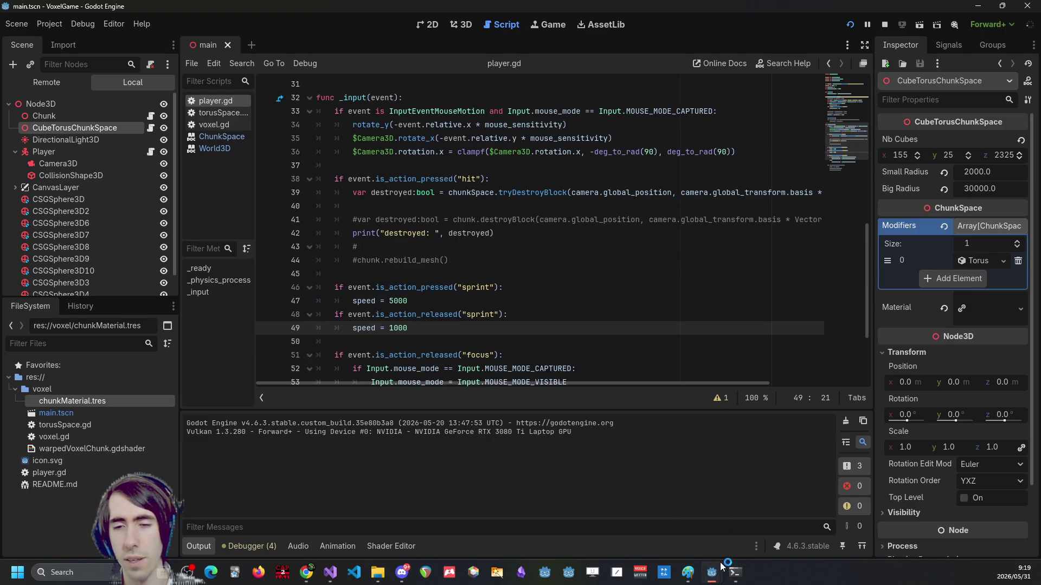
mouse_move(712, 573)
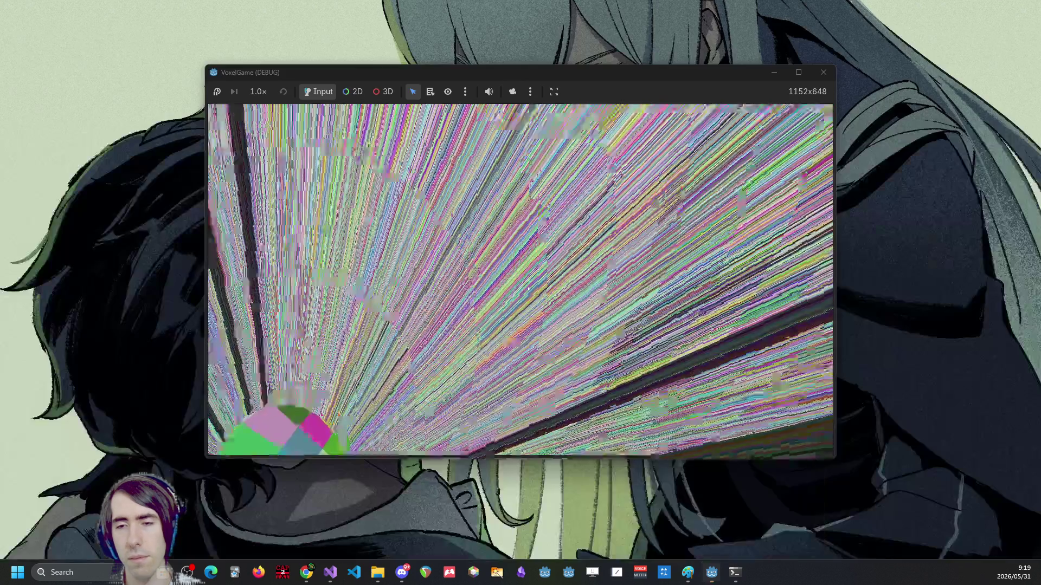
left_click(769, 544)
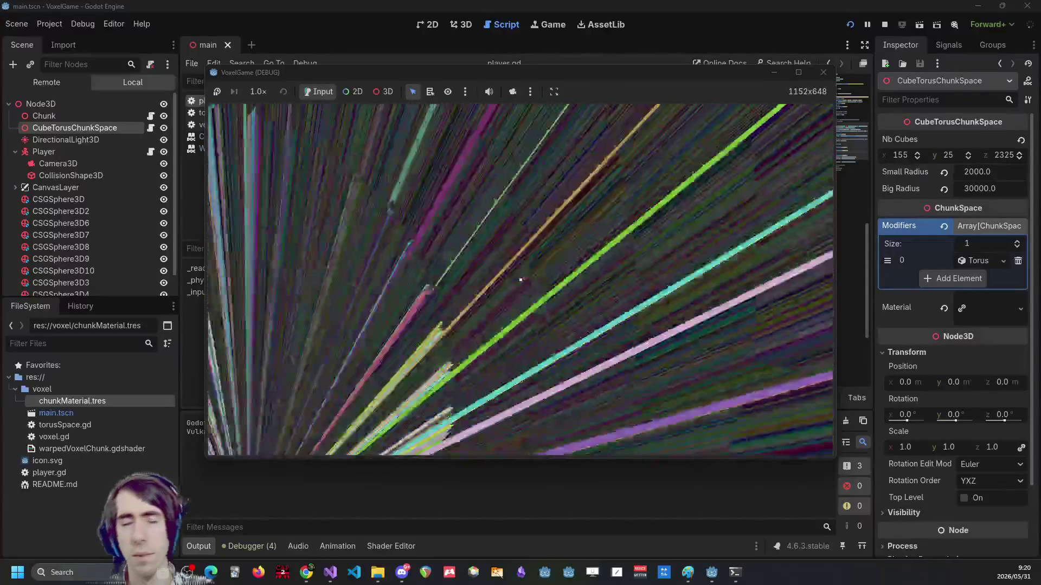
key("alt+Tab")
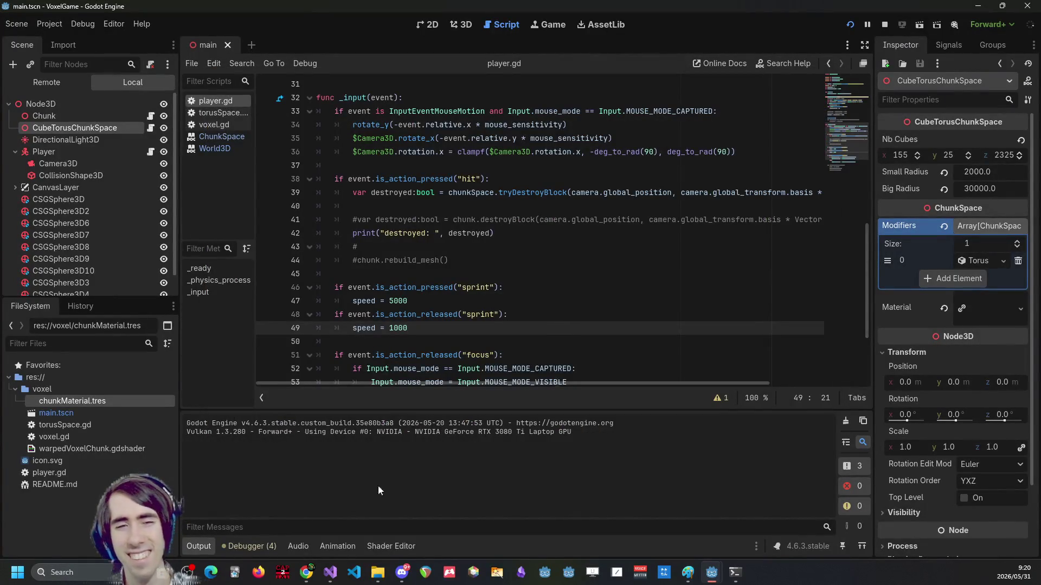
left_click(390, 545)
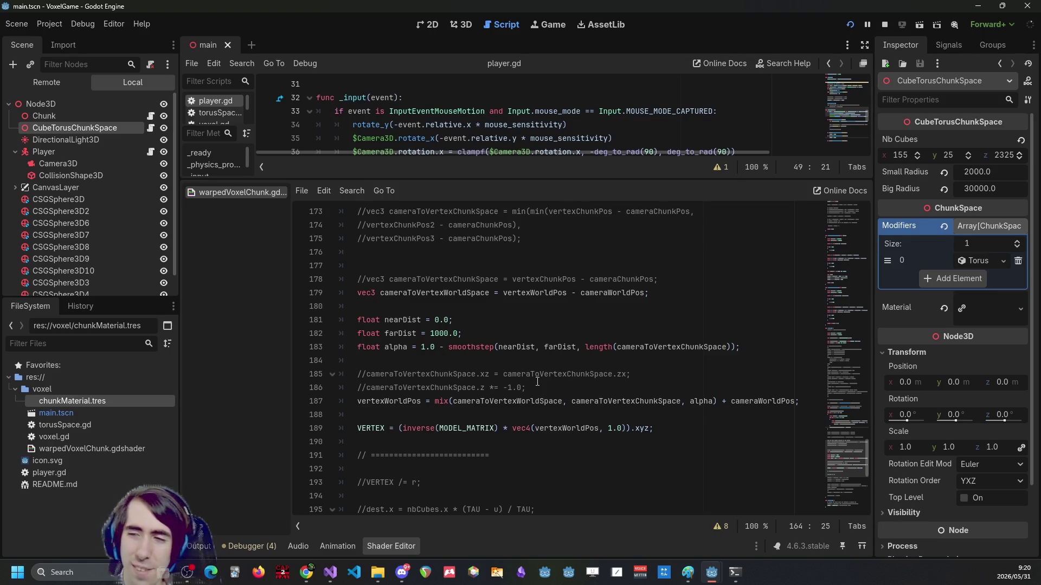
Return to the editor and place the caret on blank line 180 of warpedVoxelChunk.gdshader.
key("alt+Tab")
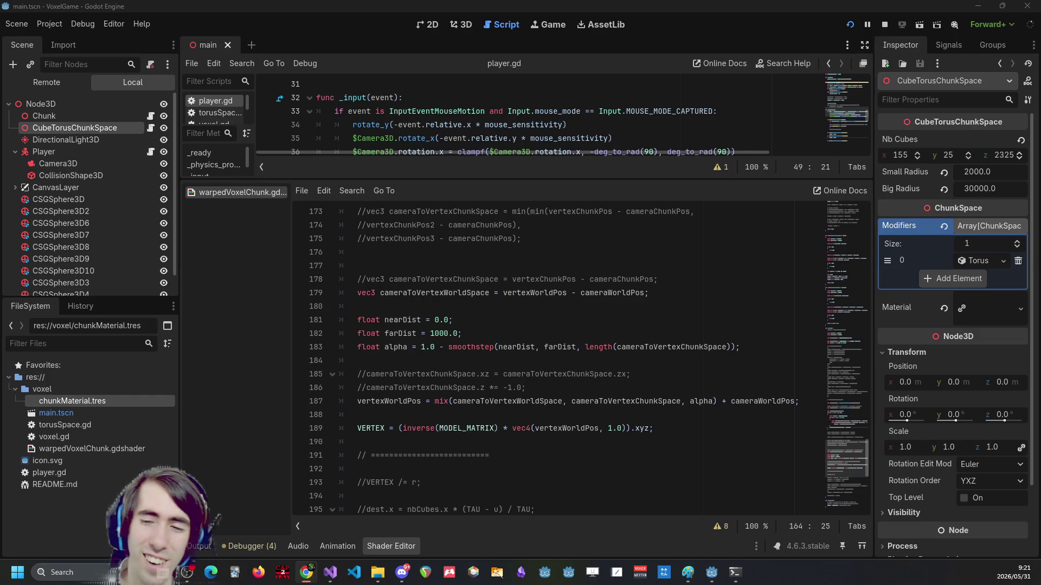
left_click(693, 307)
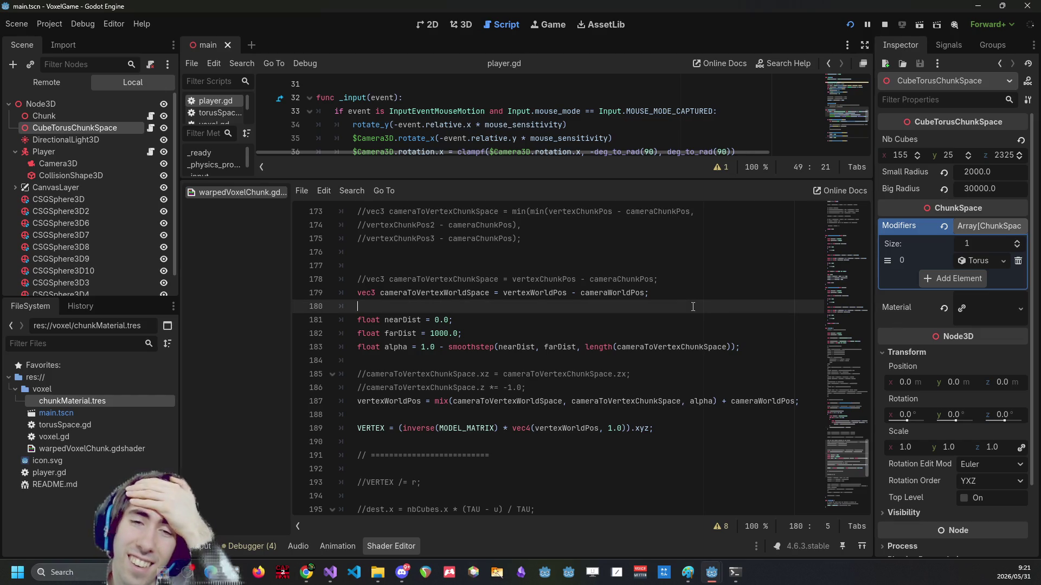
Delete the extra space before '<' in line 161's mod(... nbCubes[i]) < minValue test.
scroll(642, 363, "up", 2)
scroll(634, 362, "down", 2)
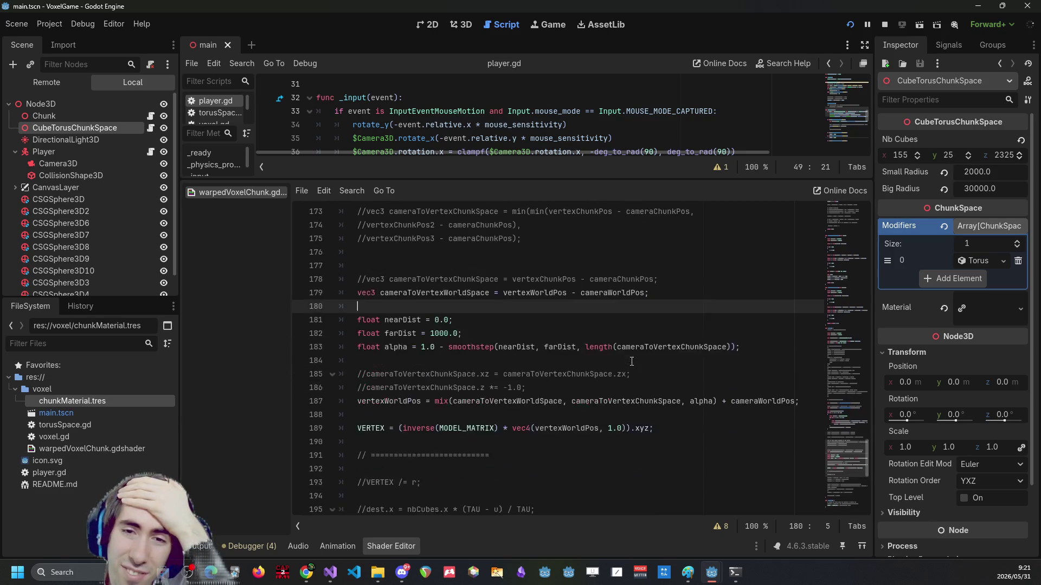
left_click(776, 343)
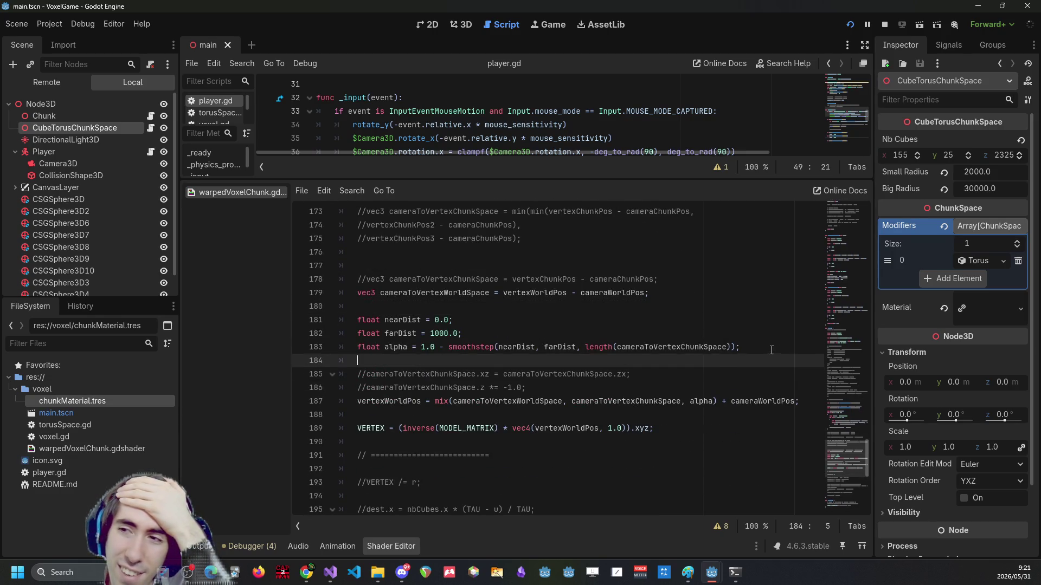
key("shift+Home")
left_click(739, 337)
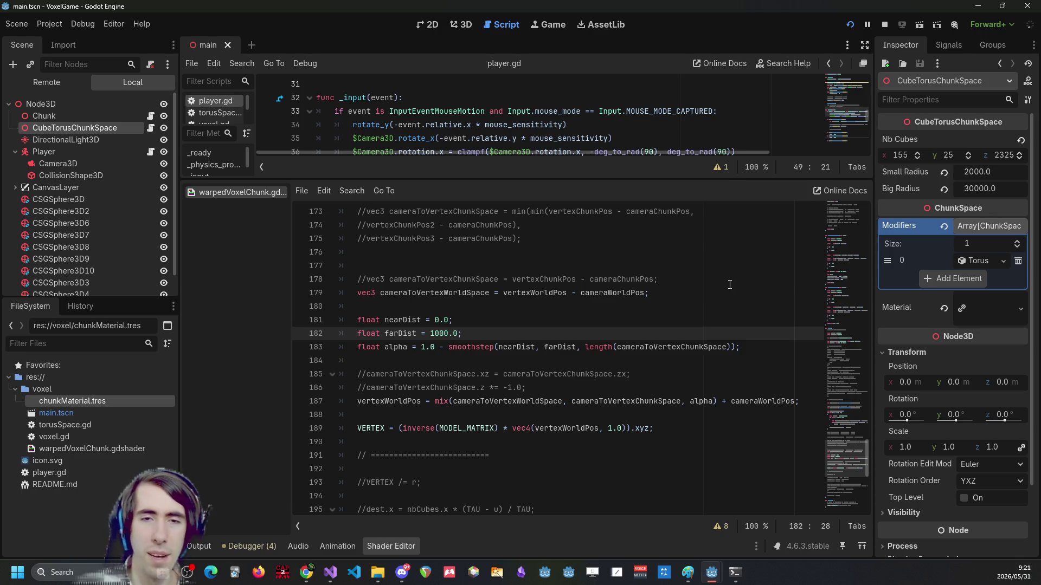
scroll(730, 284, "up", 8)
double_click(532, 386)
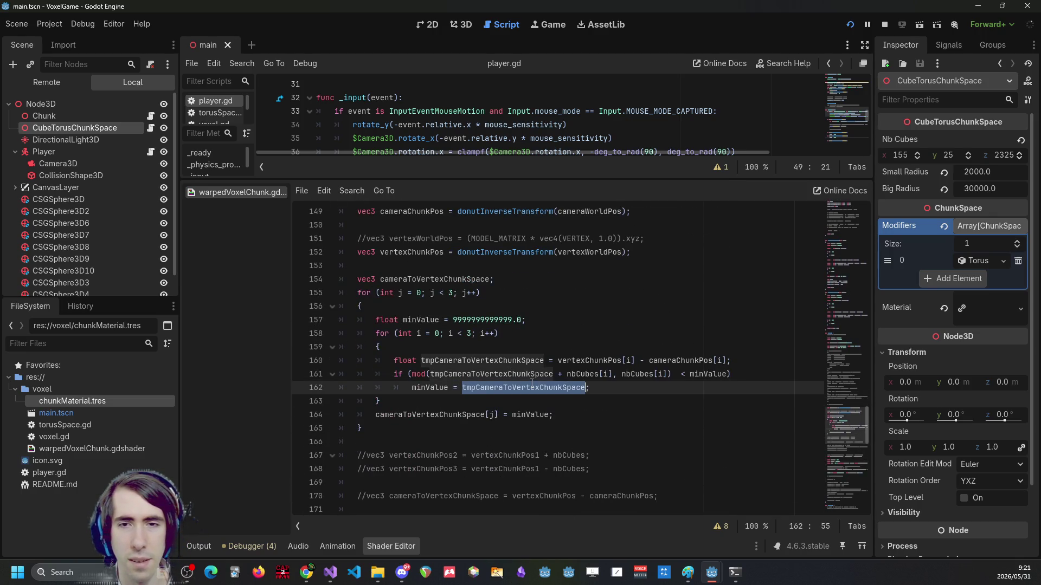
left_click(630, 374)
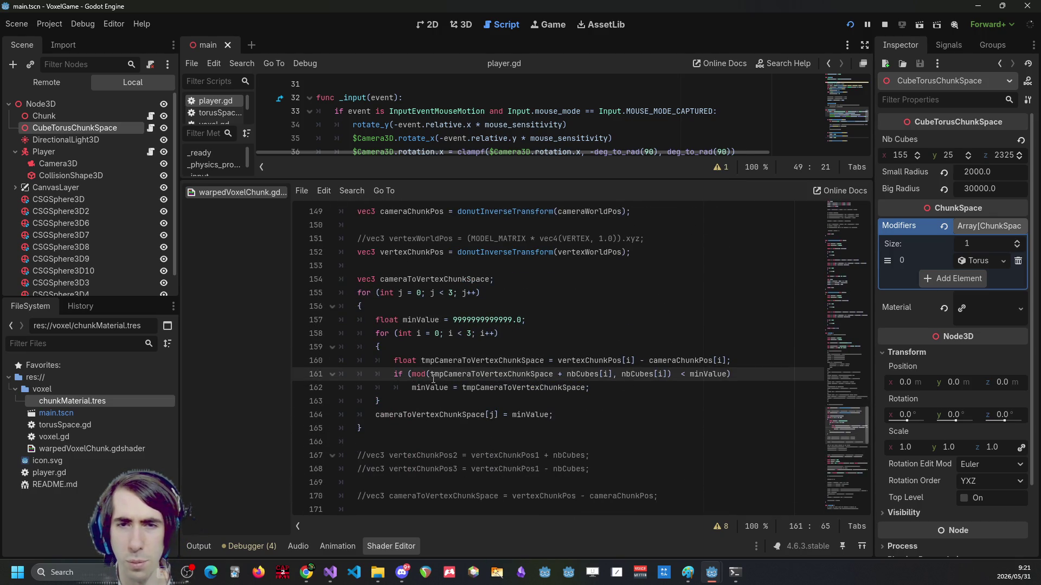
left_click(649, 374)
left_click(677, 374)
key("BackSpace")
left_click(539, 388)
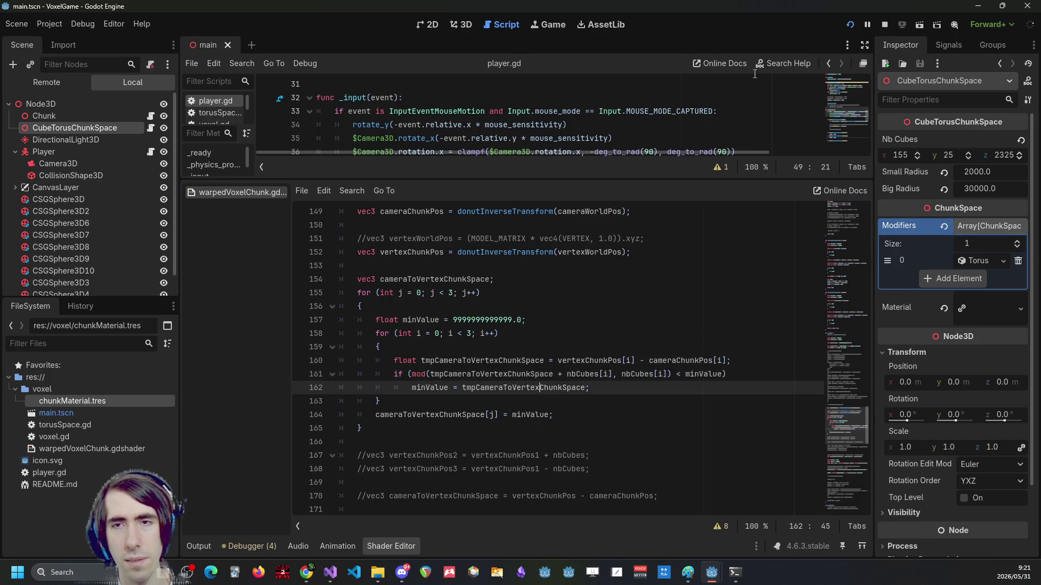